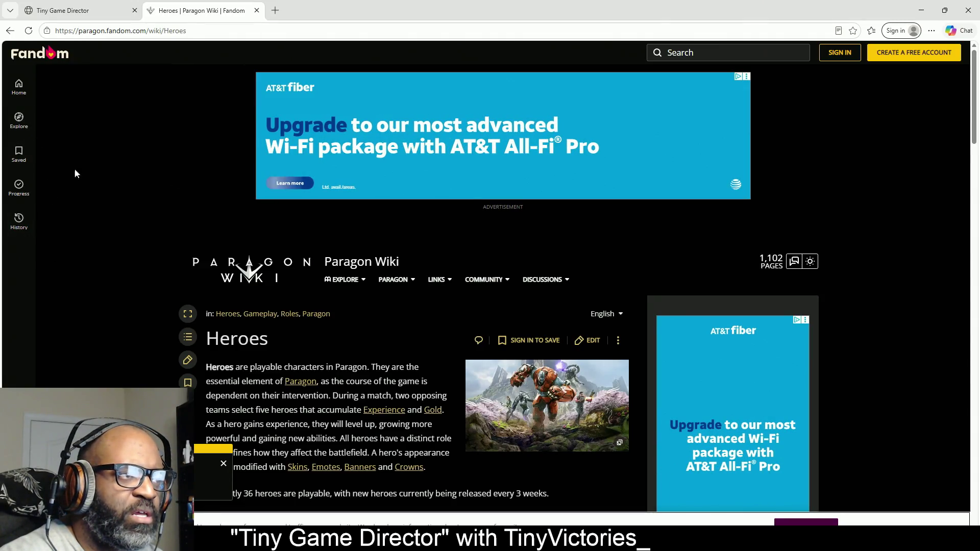
# Step: Open Phase's hero page from the Supports section of the Paragon Wiki Heroes list
pyautogui.scroll(-5, 258, 248)
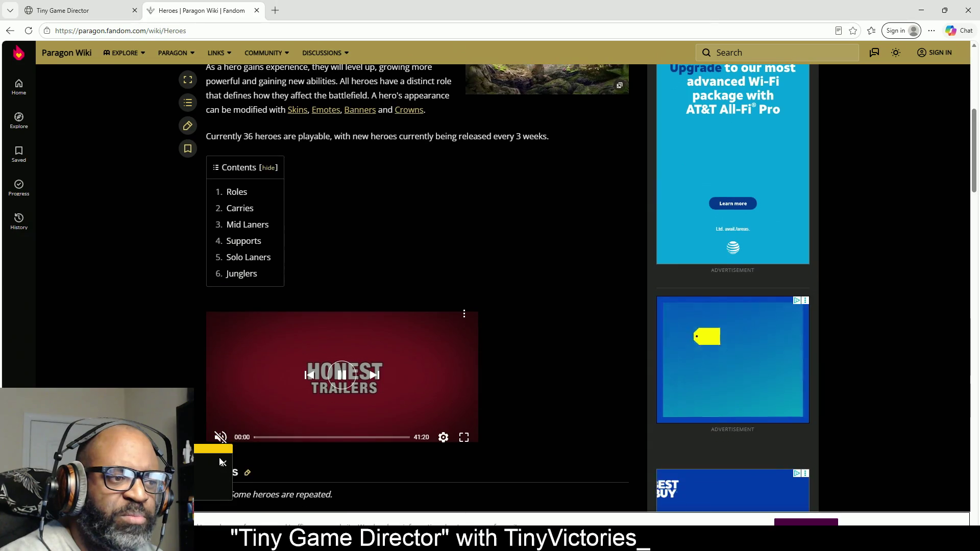
pyautogui.scroll(-10, 262, 321)
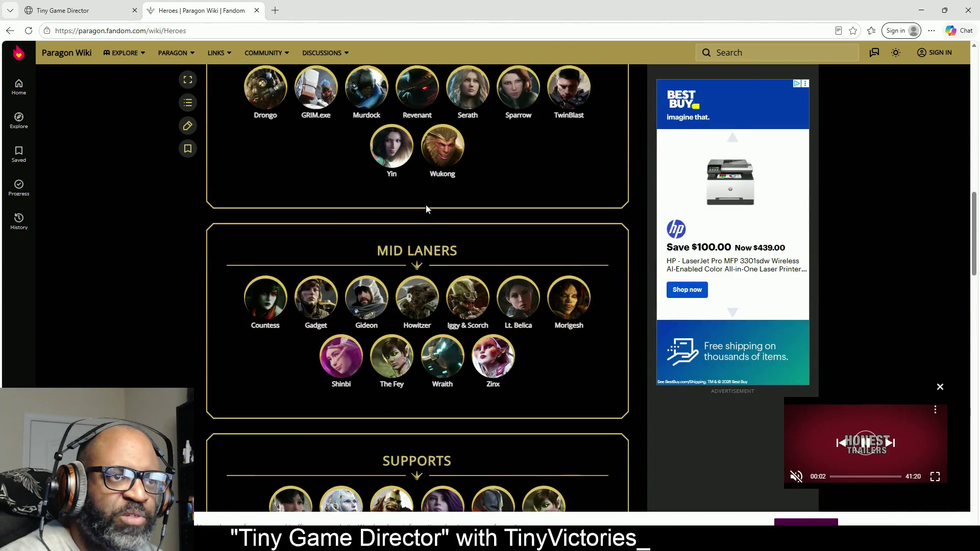
pyautogui.scroll(1, 262, 321)
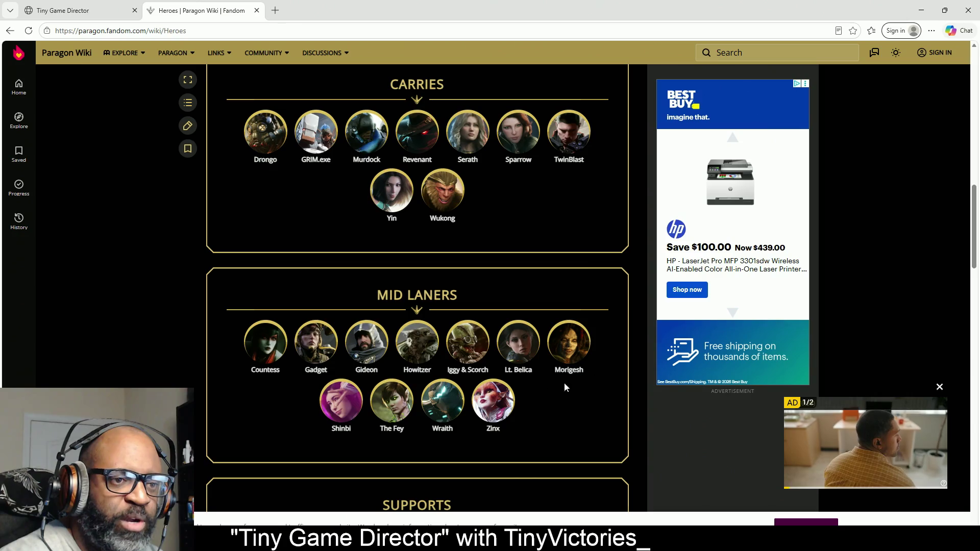
pyautogui.scroll(-4, 296, 407)
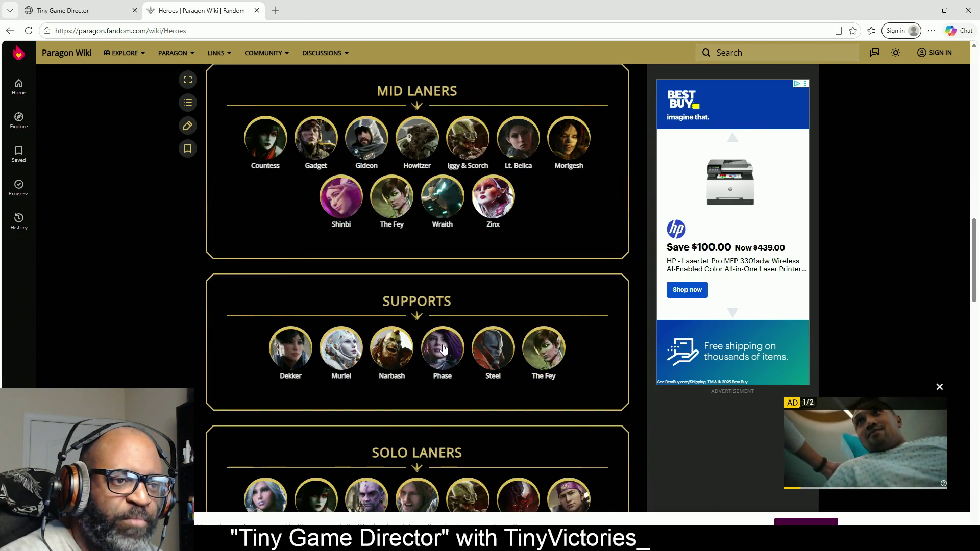
pyautogui.click(443, 350)
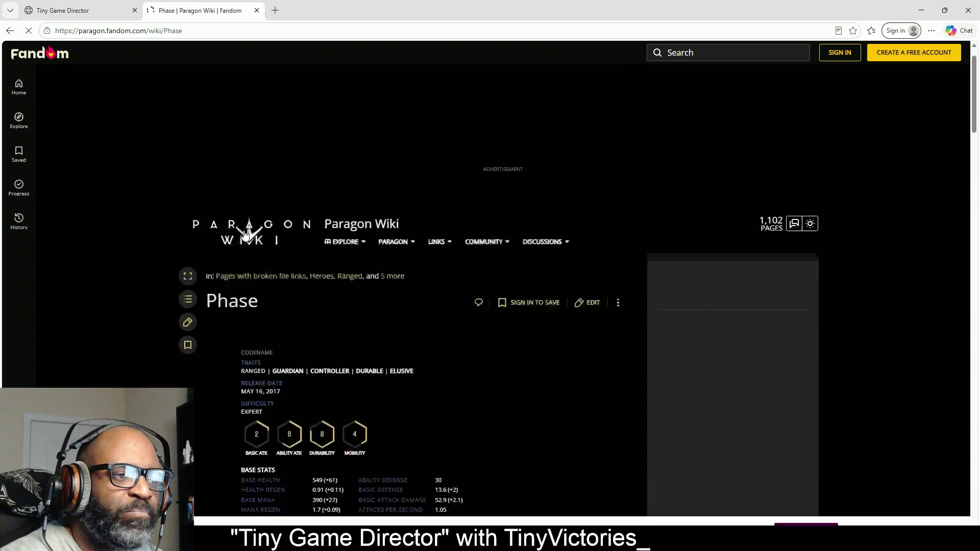
# Step: Scroll to Phase's Extra Lore and copy the name 'Tryon Industries'
pyautogui.scroll(-5, 302, 265)
pyautogui.scroll(-2, 299, 235)
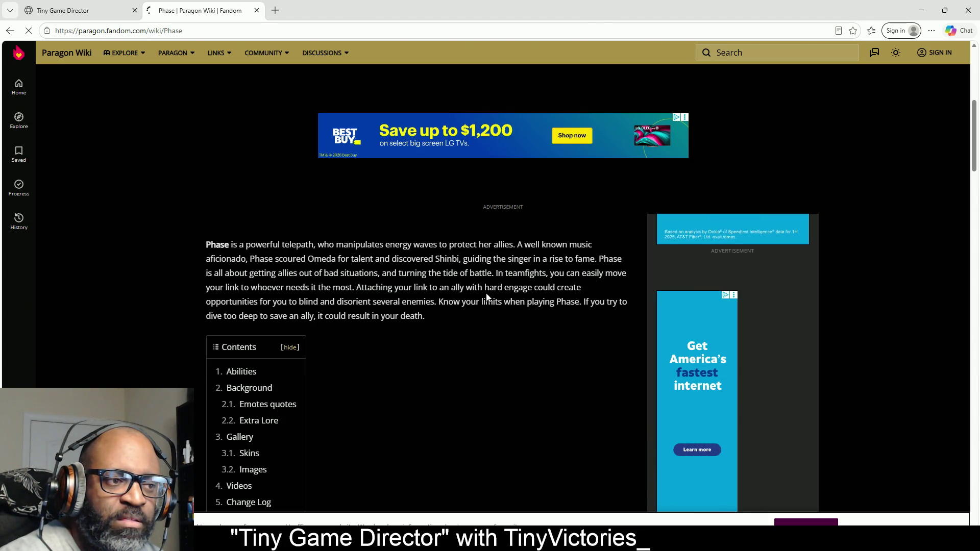
pyautogui.scroll(-3, 369, 273)
pyautogui.scroll(-10, 369, 273)
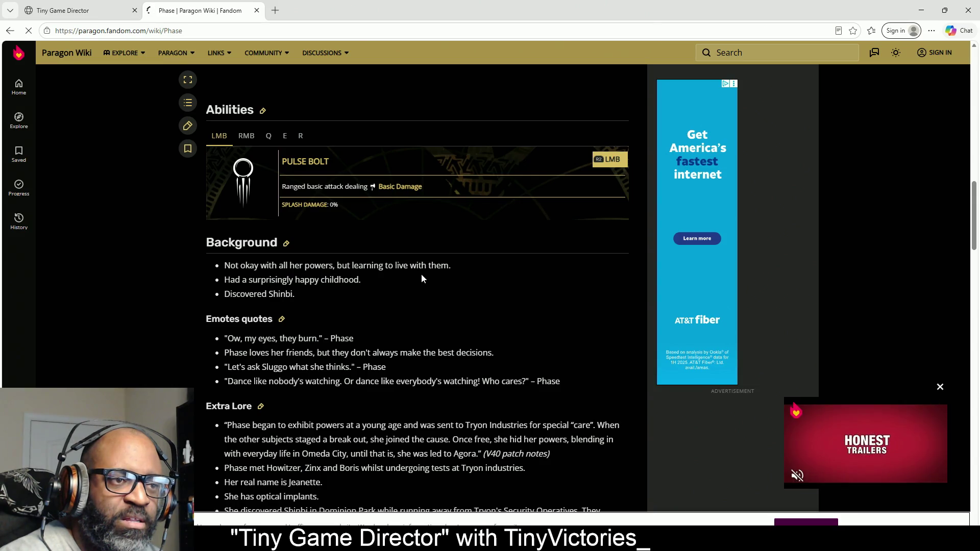
pyautogui.scroll(-2, 261, 331)
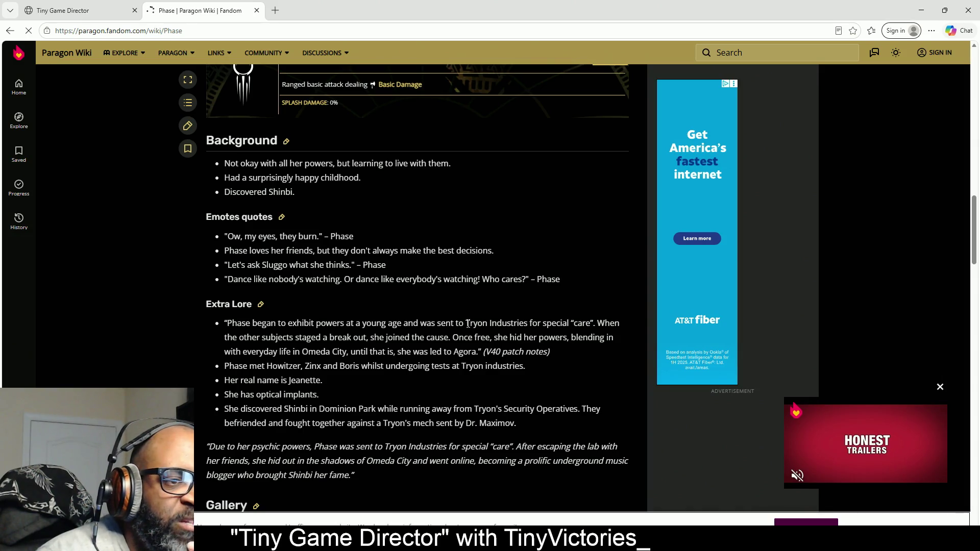
pyautogui.moveTo(465, 326); pyautogui.dragTo(530, 325)
pyautogui.hotkey('ctrl', 'c')
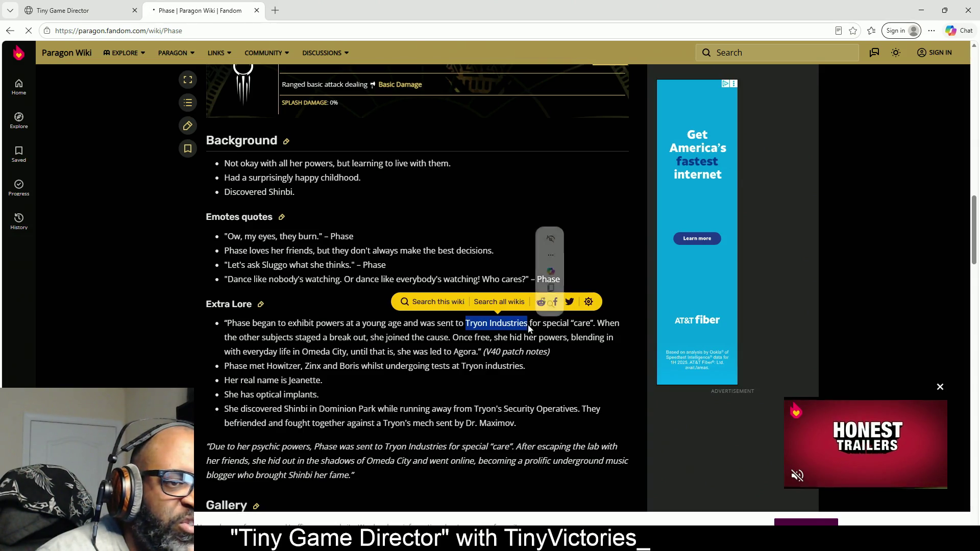
pyautogui.hotkey('ctrl', 'shift', 'Tab')
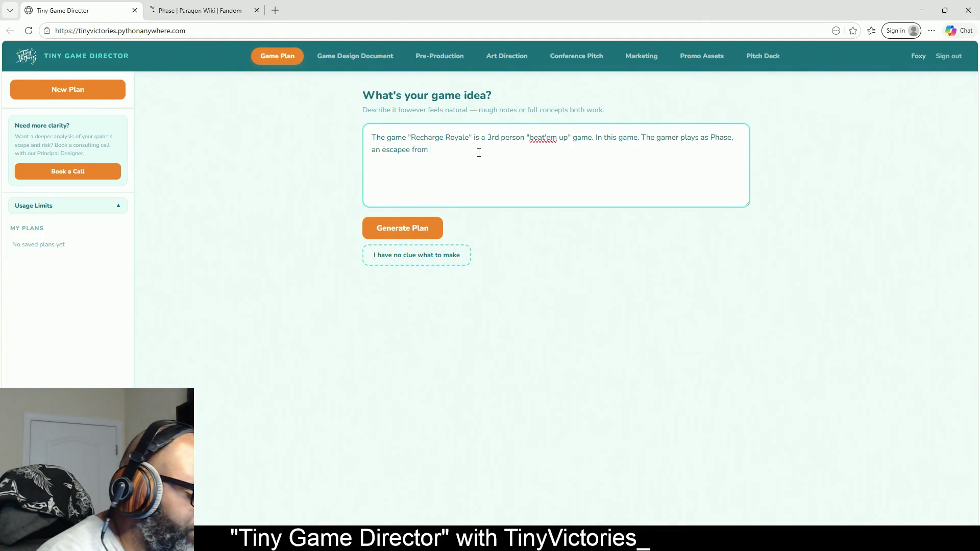
# Step: Paste 'Tryon Industries' into the game idea, then select 'Omeda City' in Phase's wiki lore
pyautogui.hotkey('ctrl', 'v')
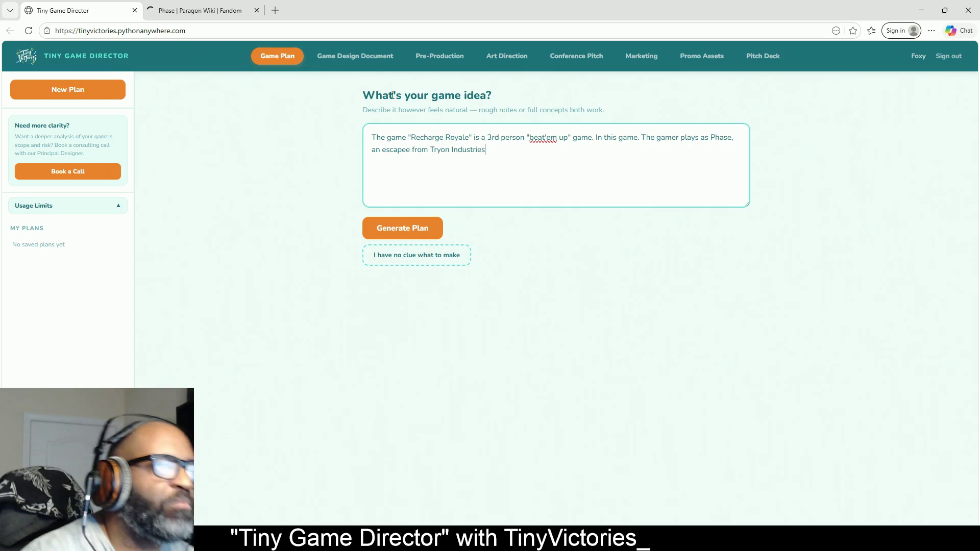
pyautogui.hotkey('ctrl', 'Tab')
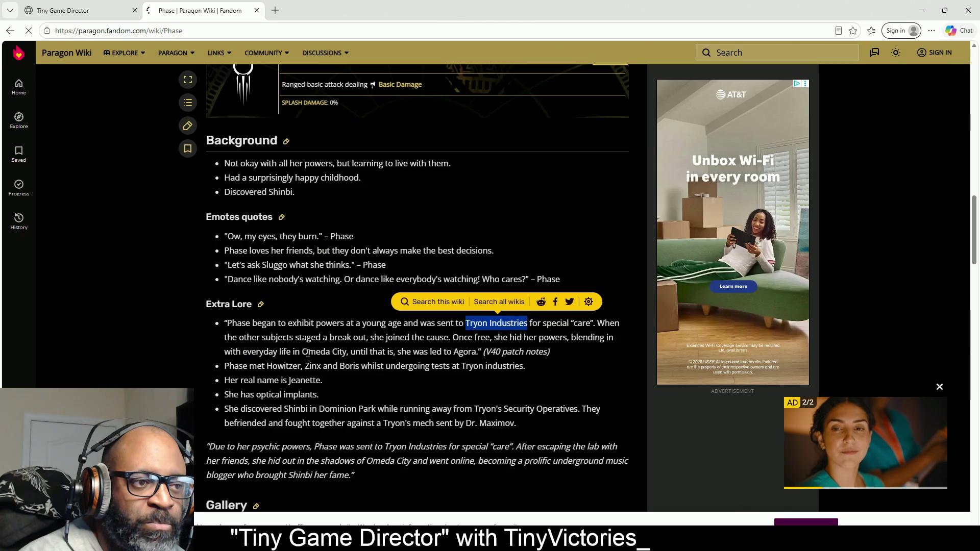
pyautogui.moveTo(307, 352); pyautogui.dragTo(347, 352)
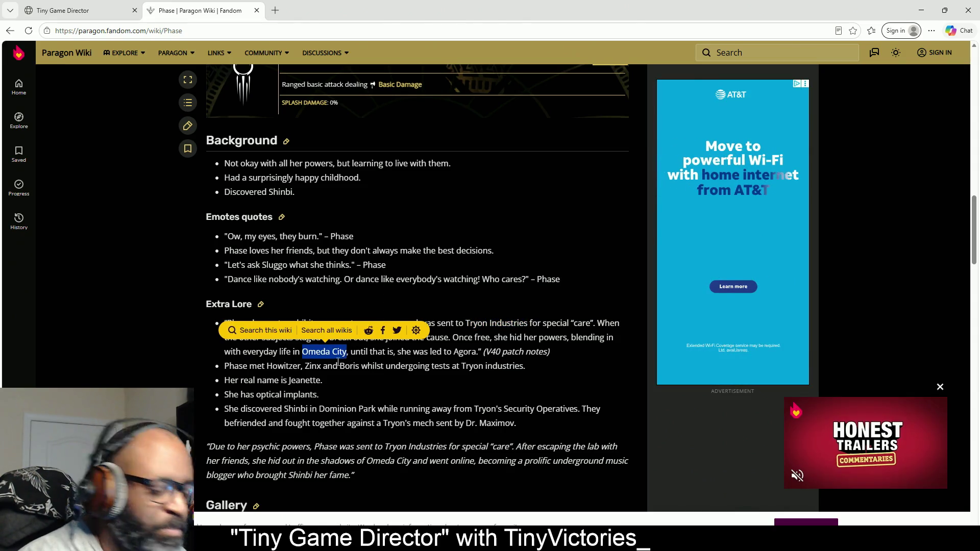
pyautogui.click(122, 10)
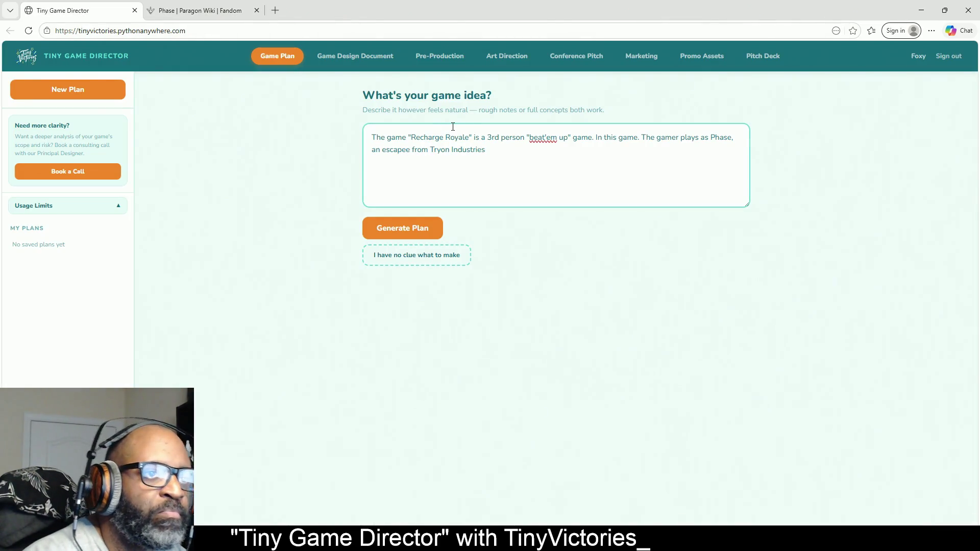
# Step: Extend the idea: Phase reaches Omeda City, Tryon Industries soldiers catch up, and you fight through several levels
pyautogui.write('and has ')
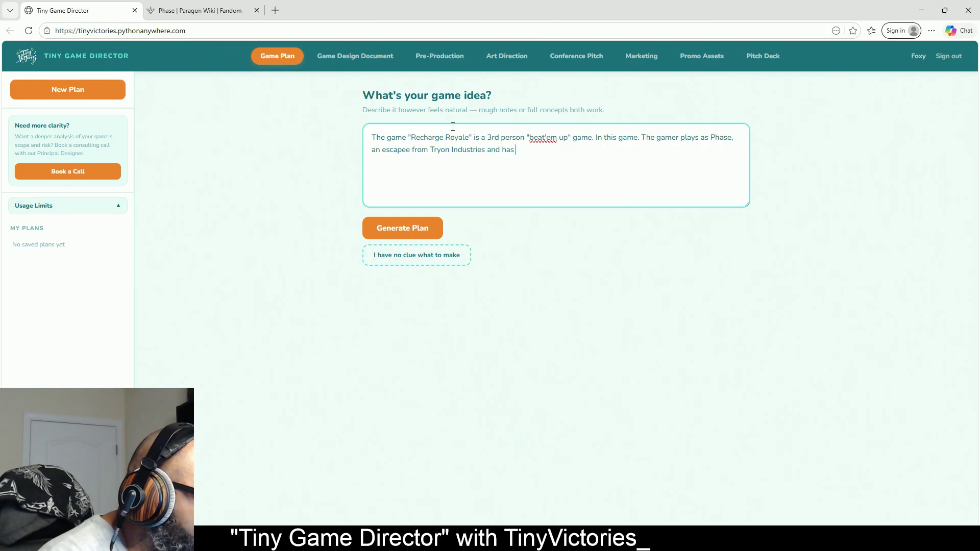
pyautogui.write('made her ')
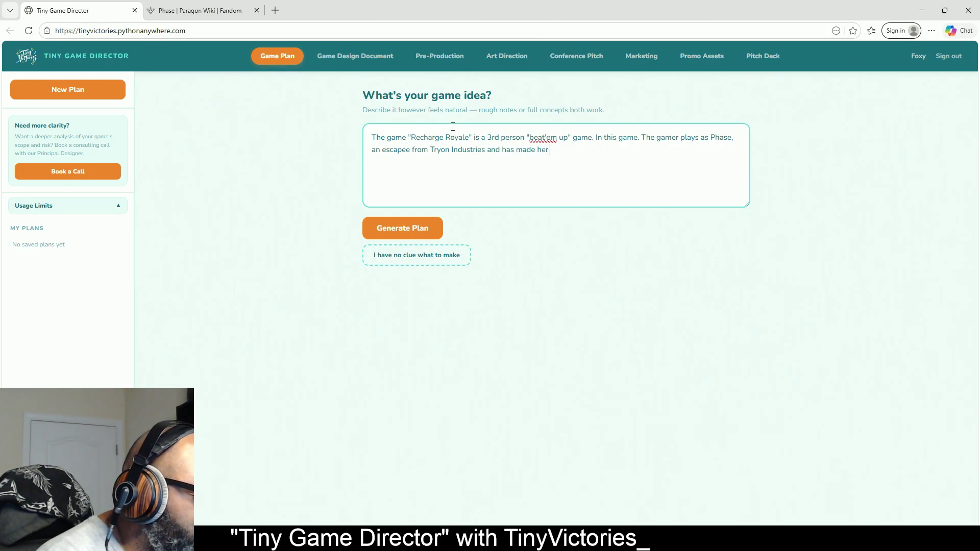
pyautogui.write('way to Omeda City.')
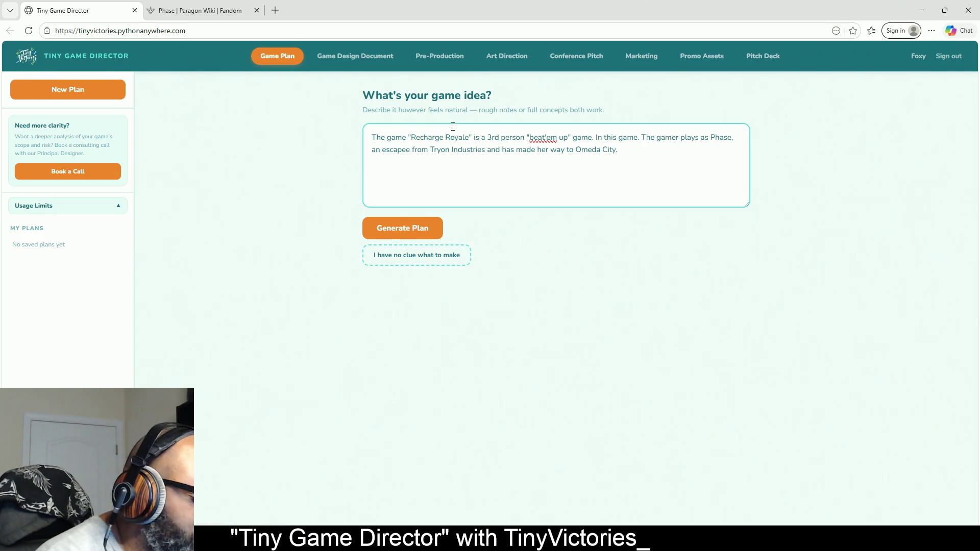
pyautogui.write(' It is here that ')
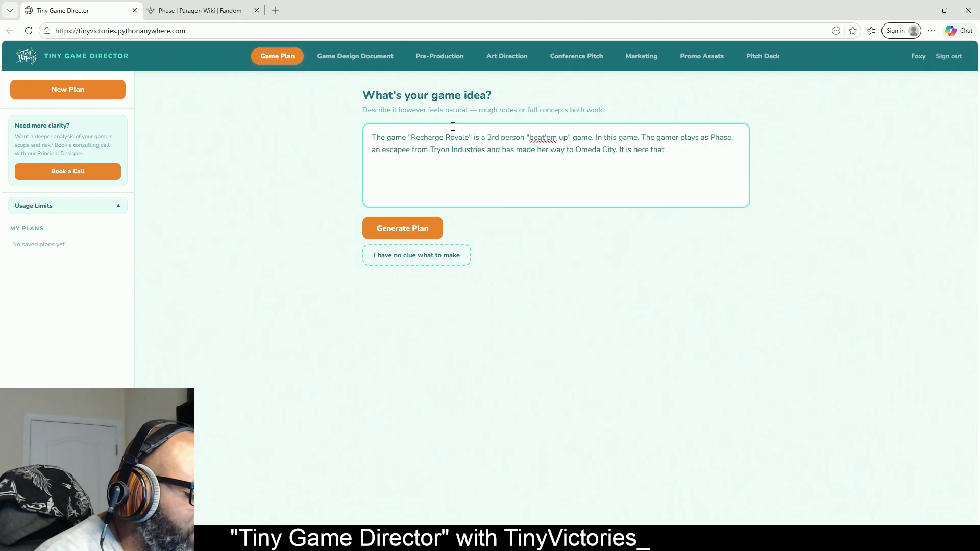
pyautogui.write('the ')
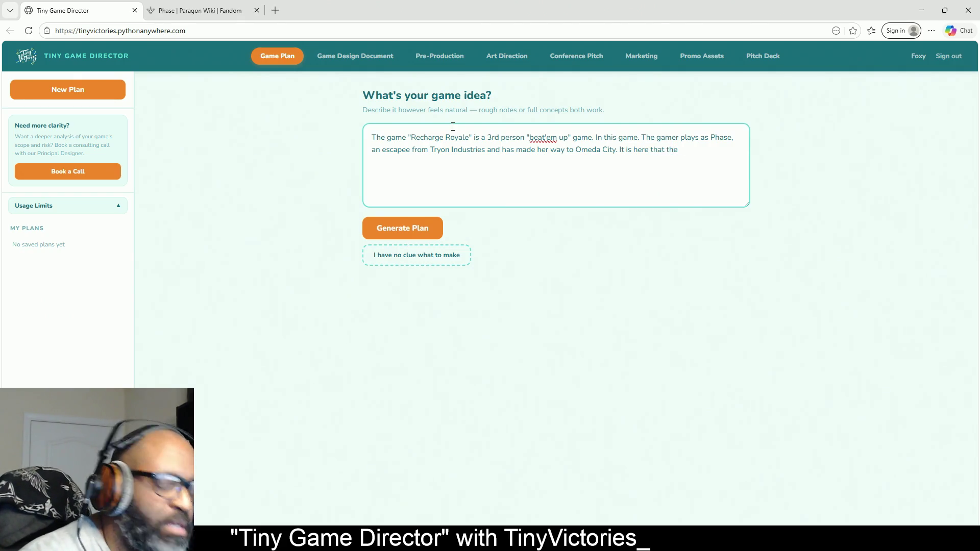
pyautogui.write('T')
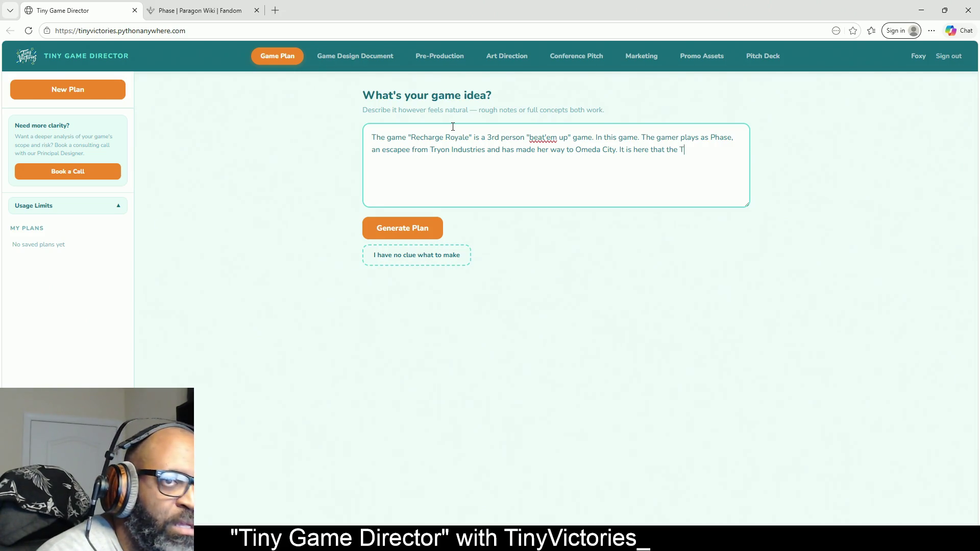
pyautogui.write('ryon ')
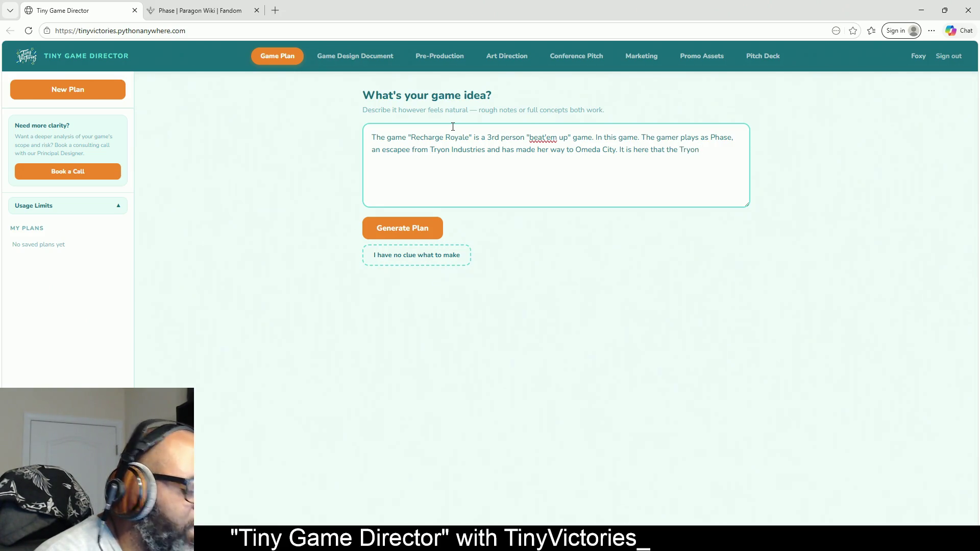
pyautogui.write('Industr')
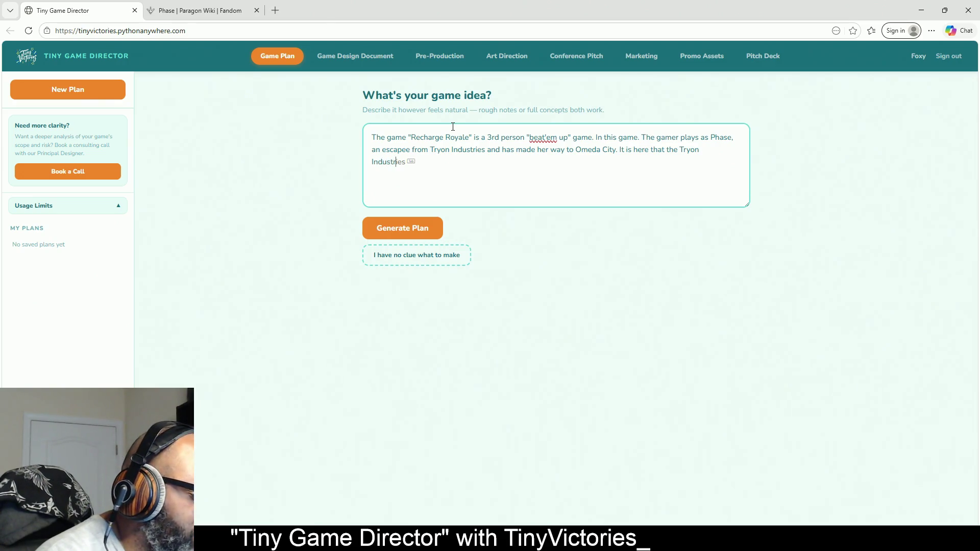
pyautogui.press('Tab')
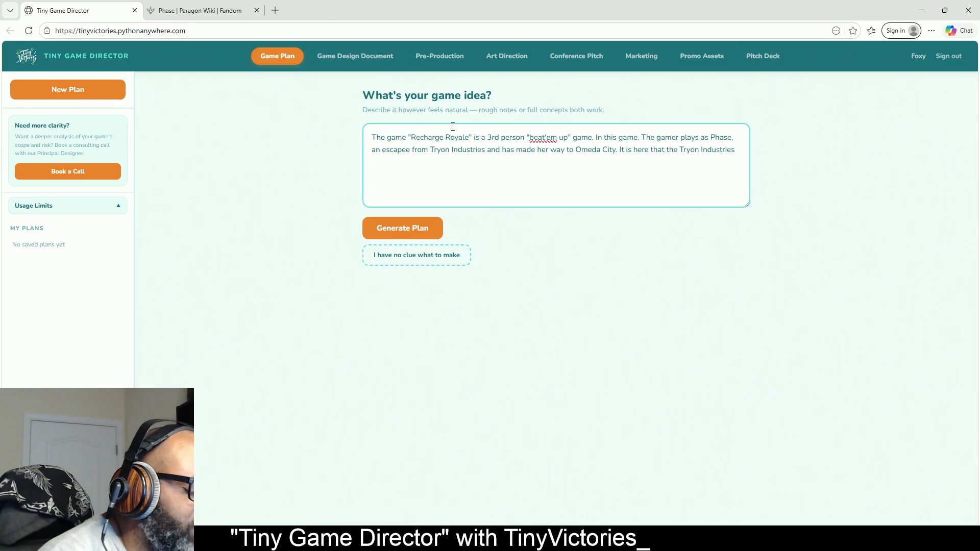
pyautogui.write('soldiers ')
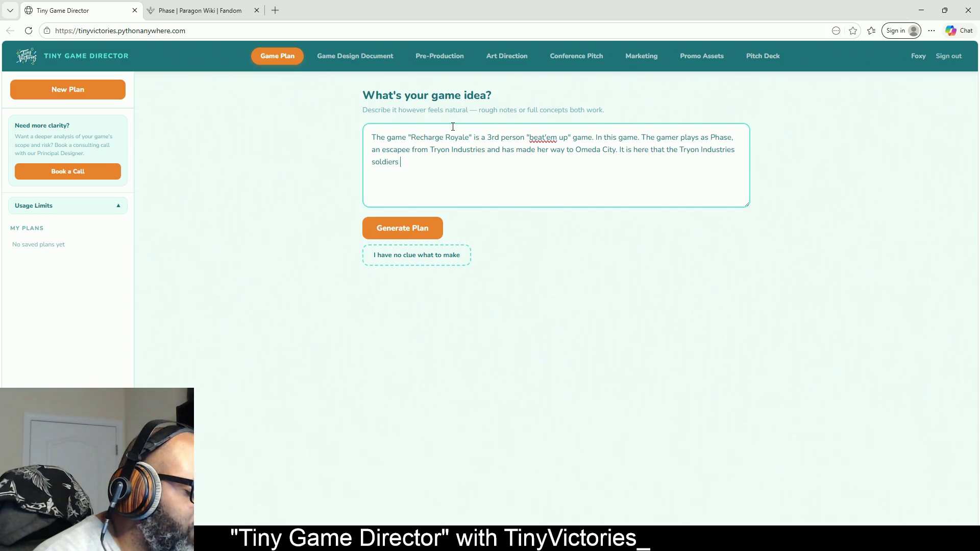
pyautogui.write('have caug')
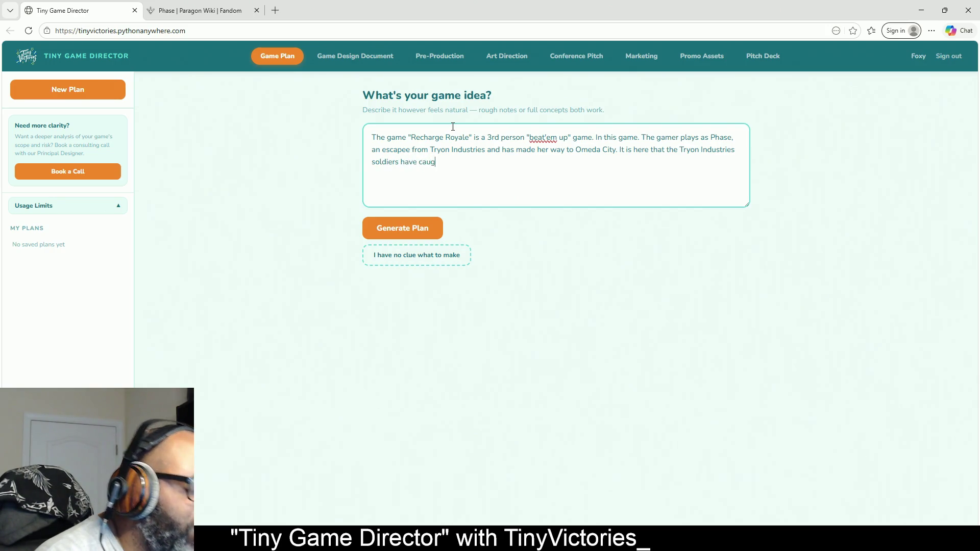
pyautogui.write('ht up ')
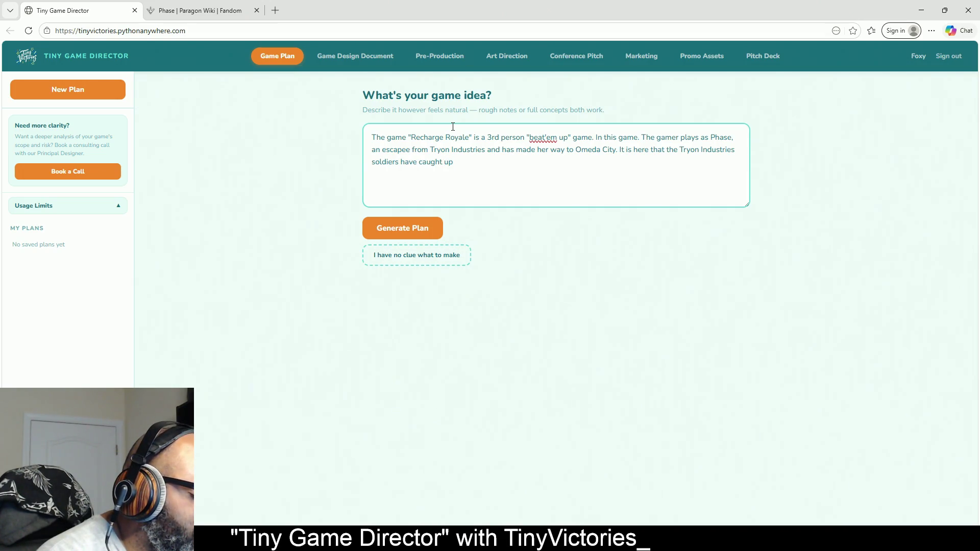
pyautogui.write('to her.')
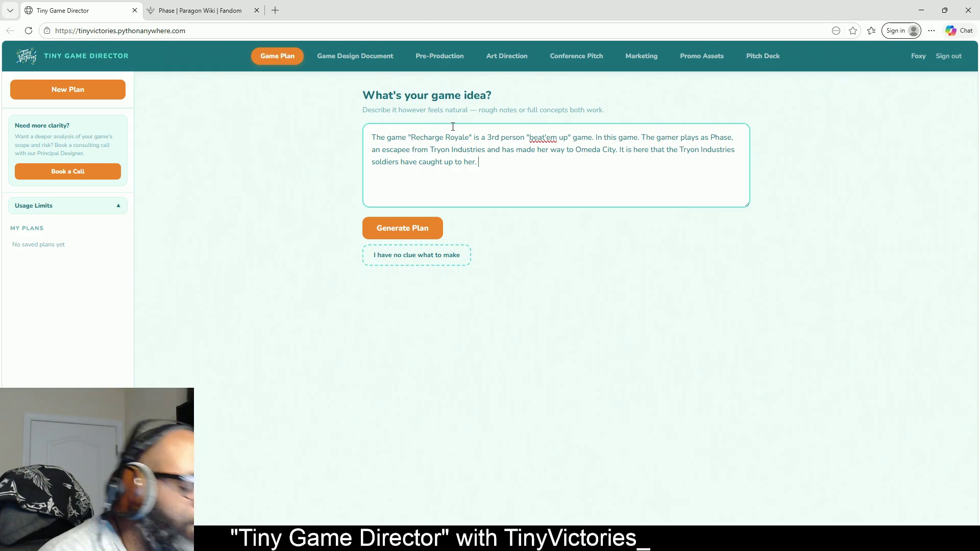
pyautogui.write('You ')
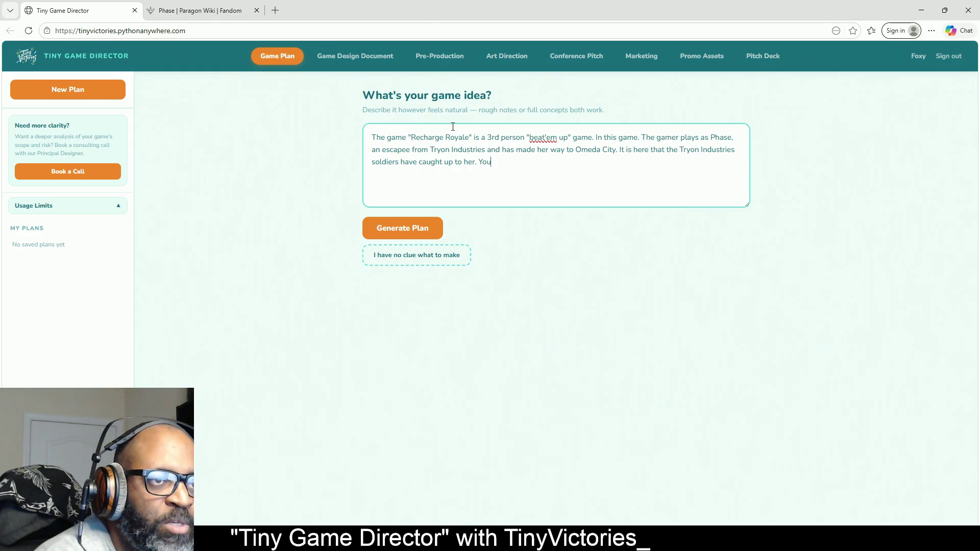
pyautogui.write('must ')
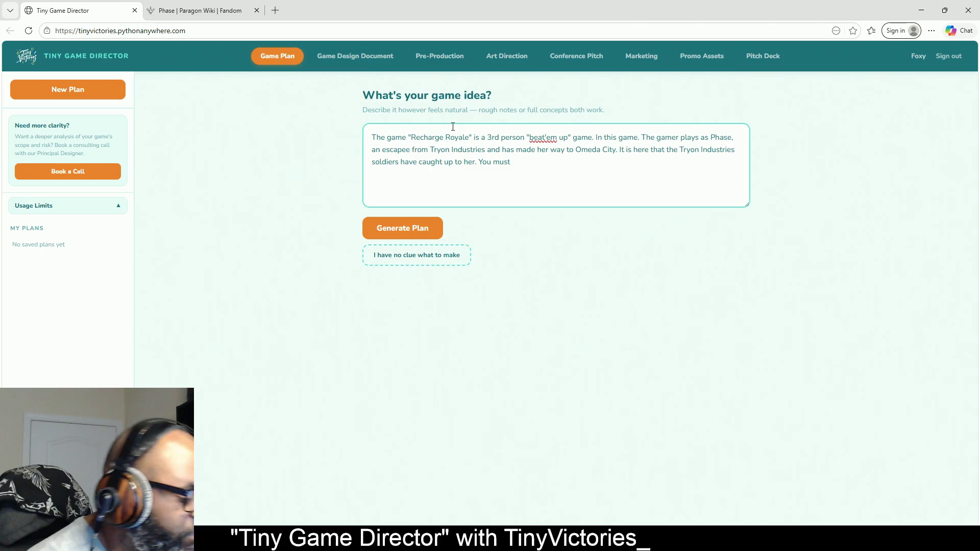
pyautogui.write('fight your ')
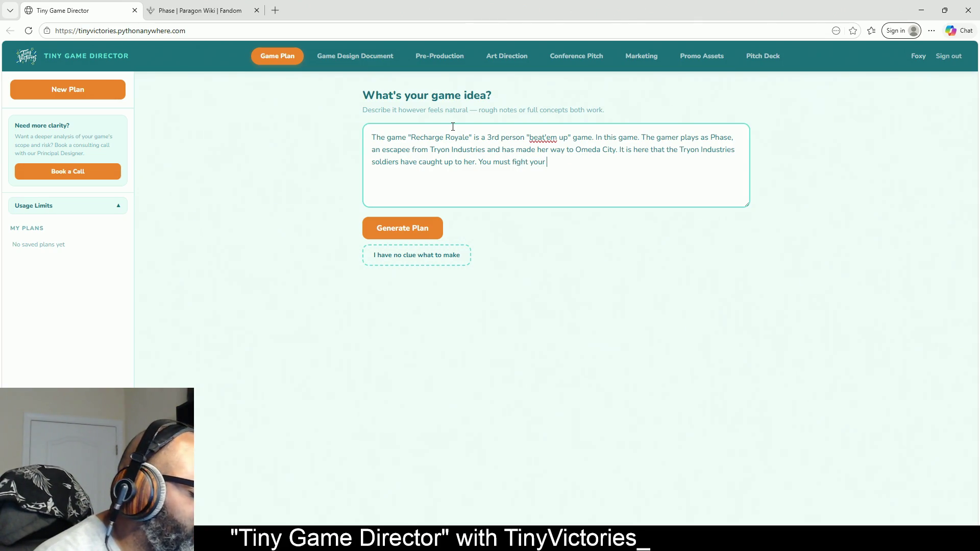
pyautogui.write('way throu')
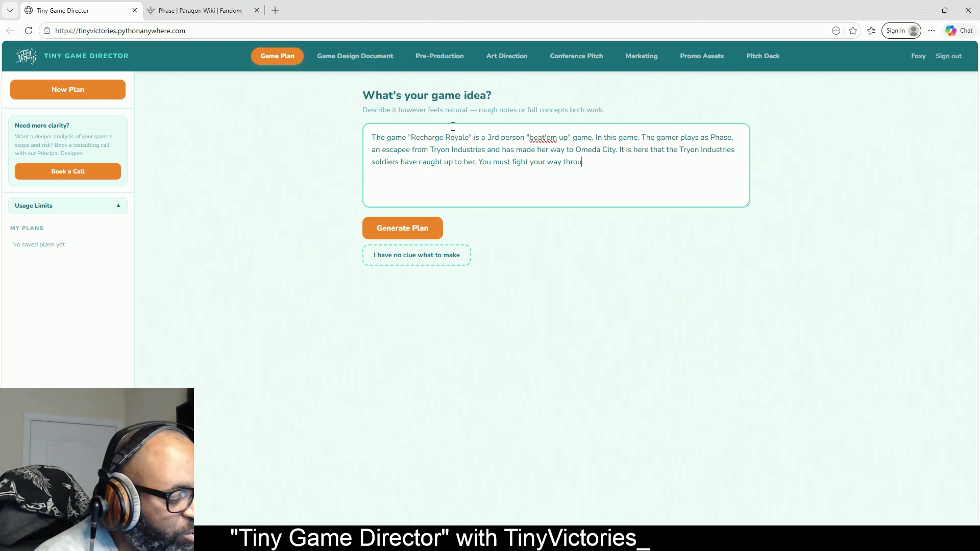
pyautogui.write('gh')
pyautogui.write(' se')
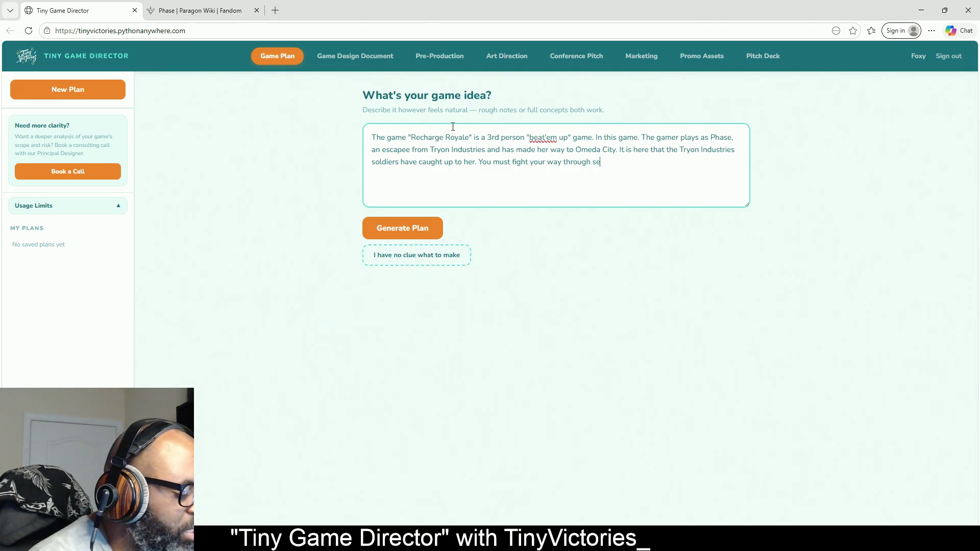
pyautogui.write('veral level')
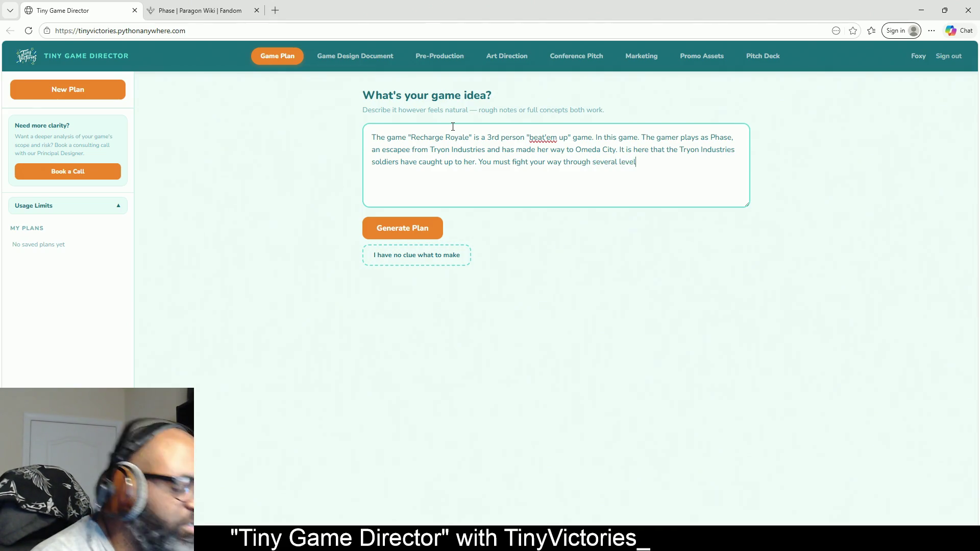
pyautogui.write('s of')
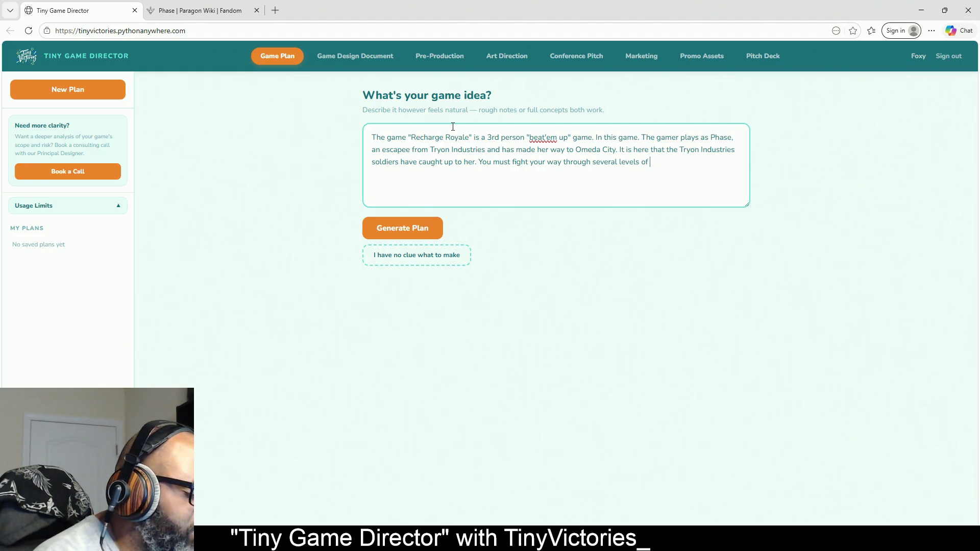
pyautogui.write(' Tryon ')
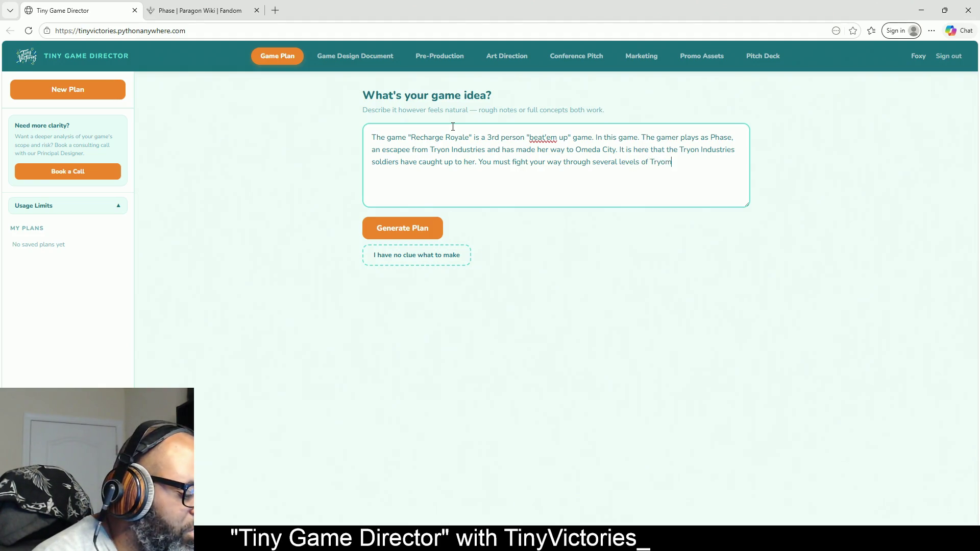
pyautogui.write('enemi')
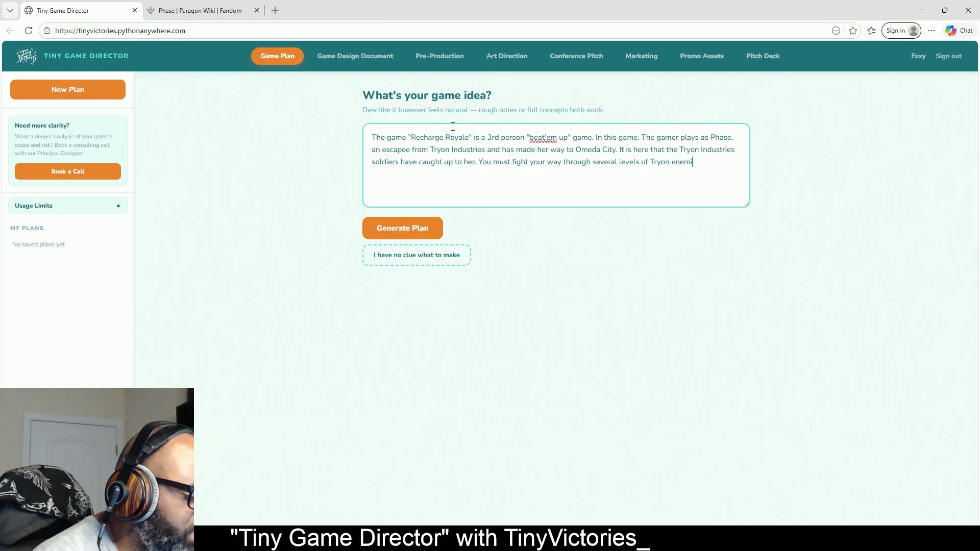
pyautogui.write('es to')
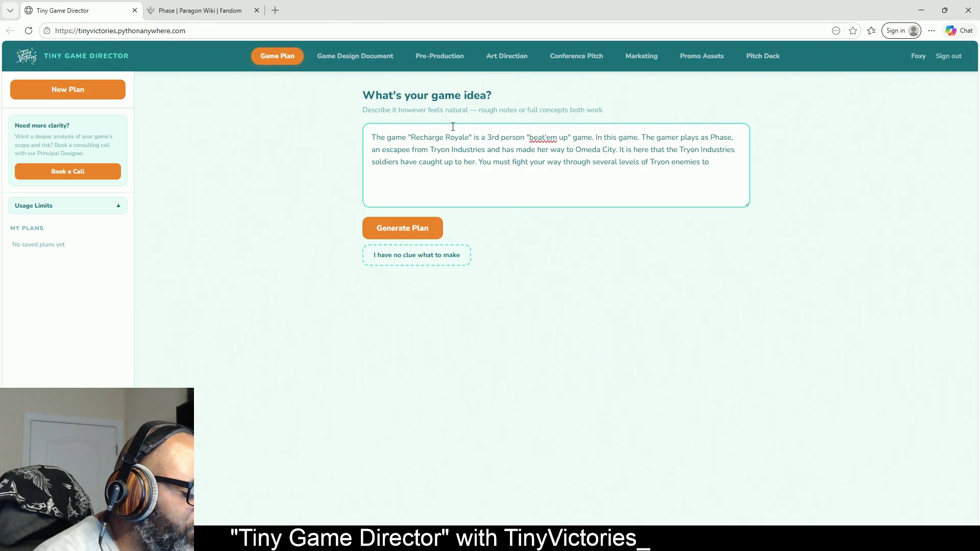
pyautogui.write(' esca')
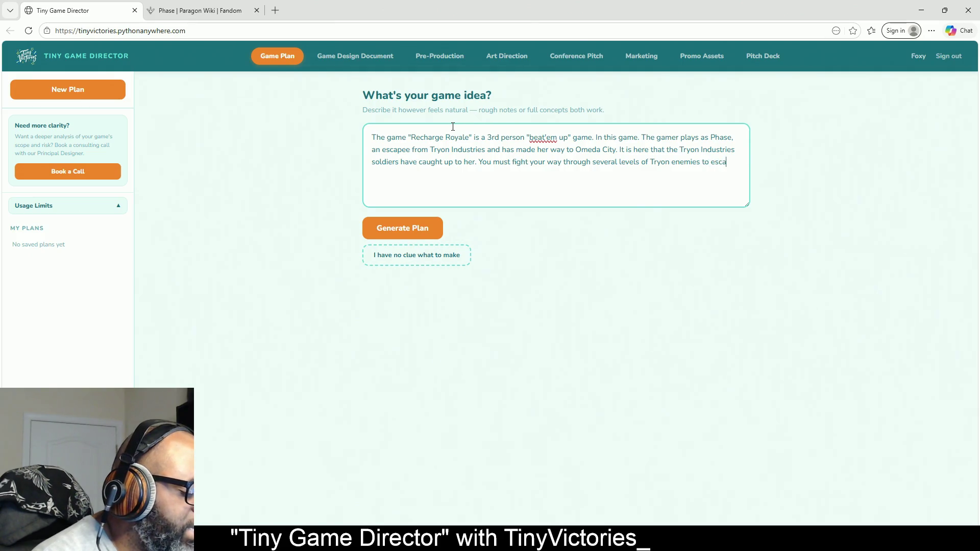
pyautogui.write('pe')
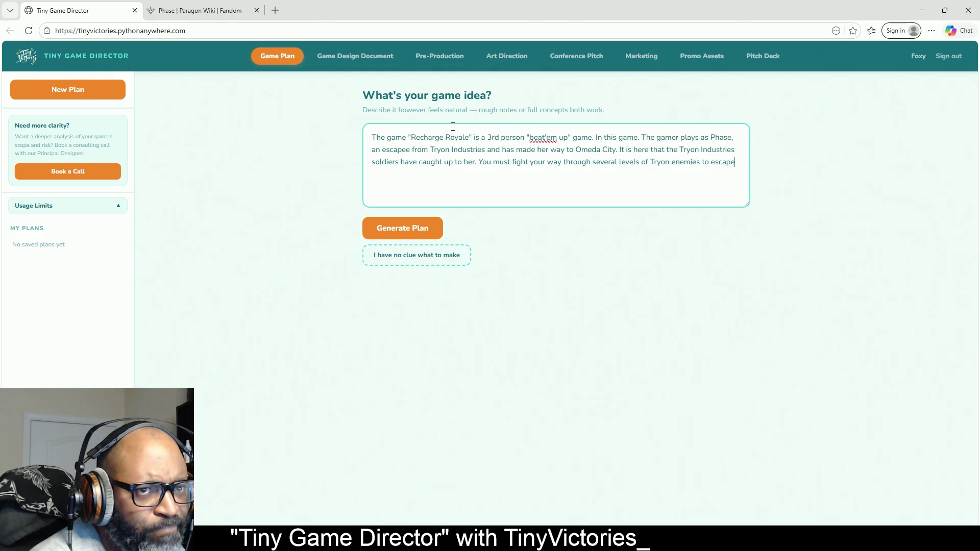
pyautogui.write(' the')
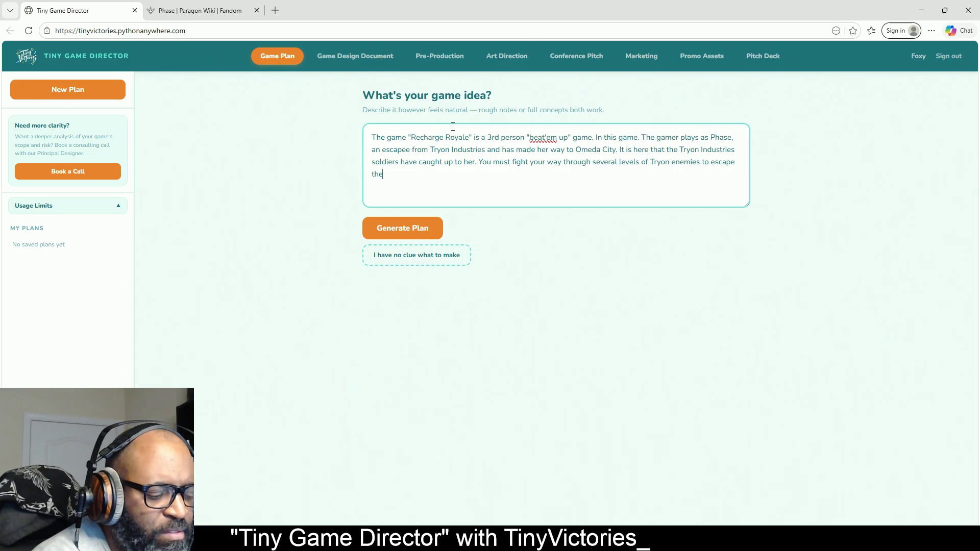
pyautogui.write('ir grasp!')
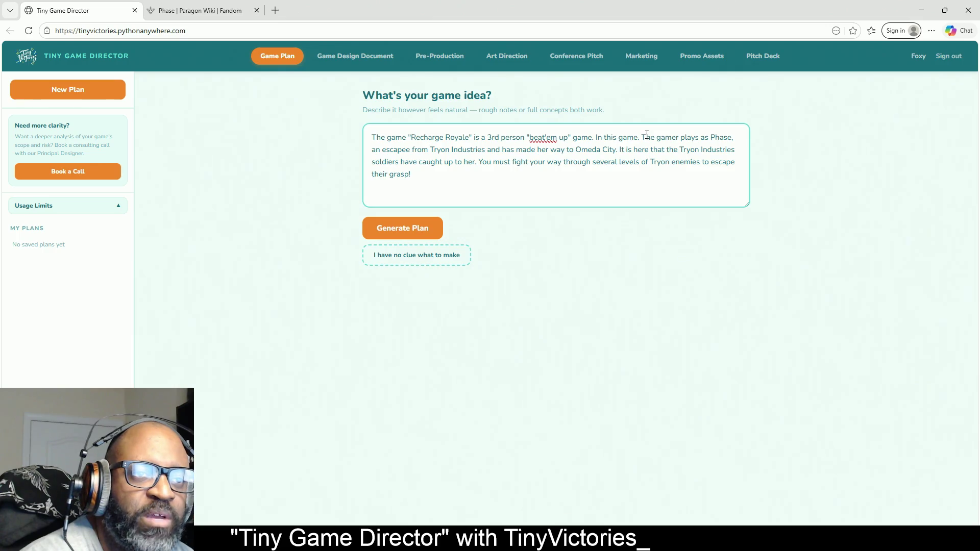
# Step: Change 'the gamer plays' to 'you play', joined to the previous sentence with a comma
pyautogui.moveTo(647, 137); pyautogui.dragTo(638, 137)
pyautogui.write(', t')
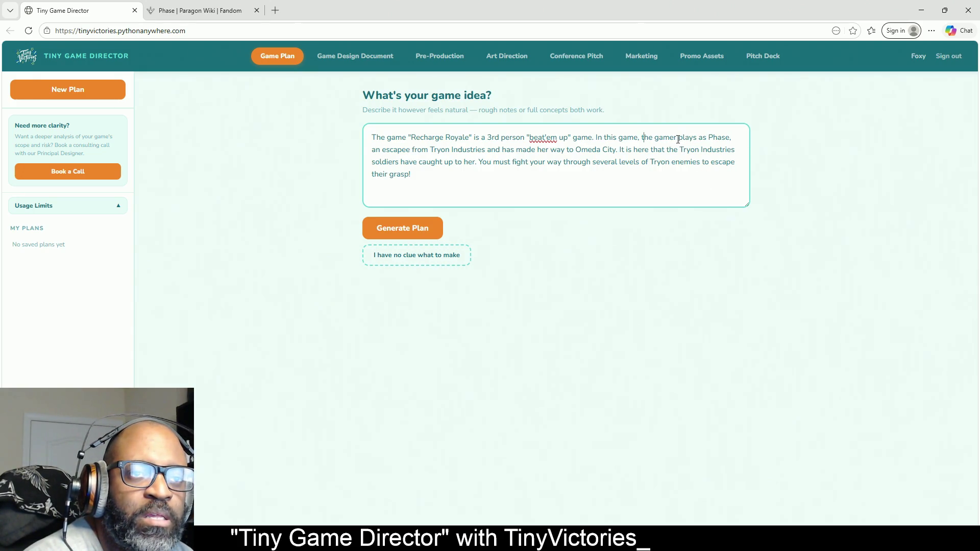
pyautogui.moveTo(678, 139); pyautogui.dragTo(643, 145)
pyautogui.write('you')
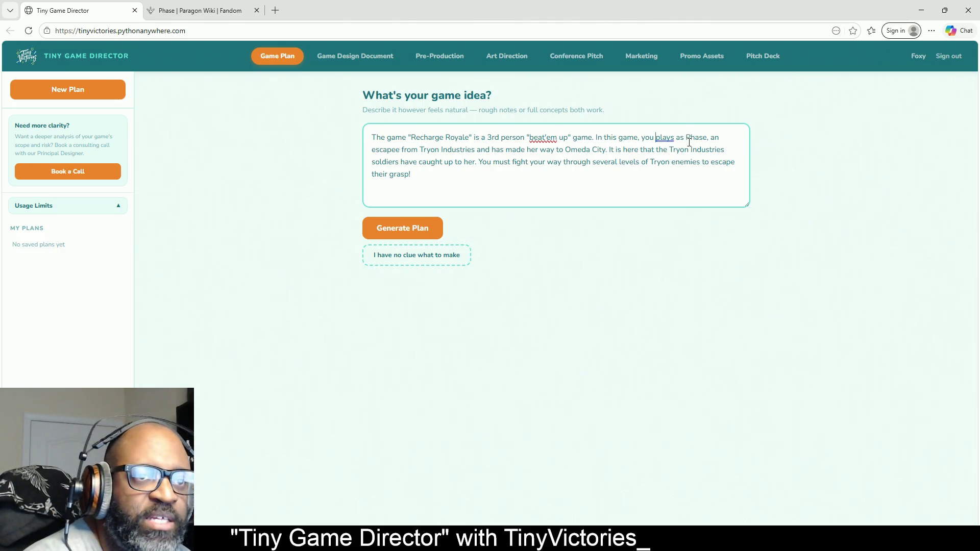
pyautogui.click(672, 139)
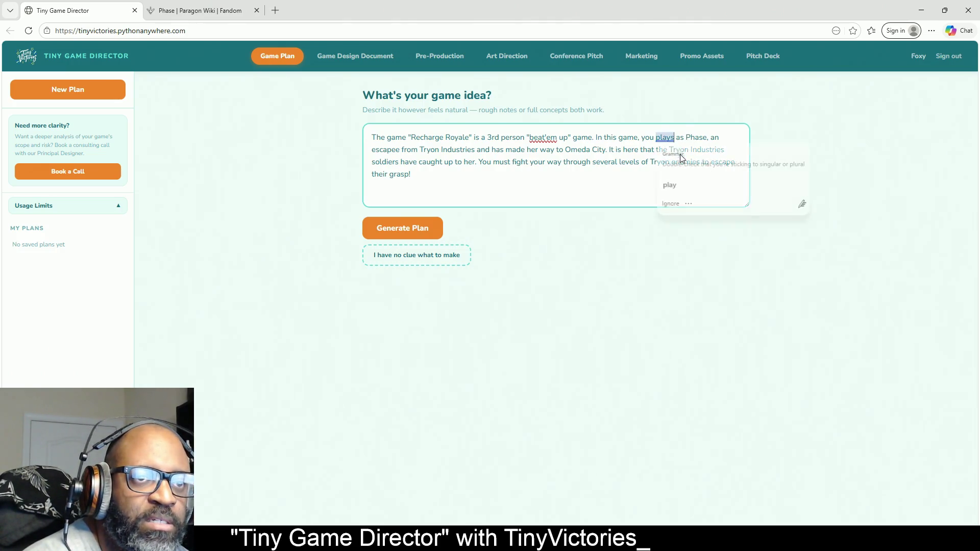
pyautogui.click(687, 179)
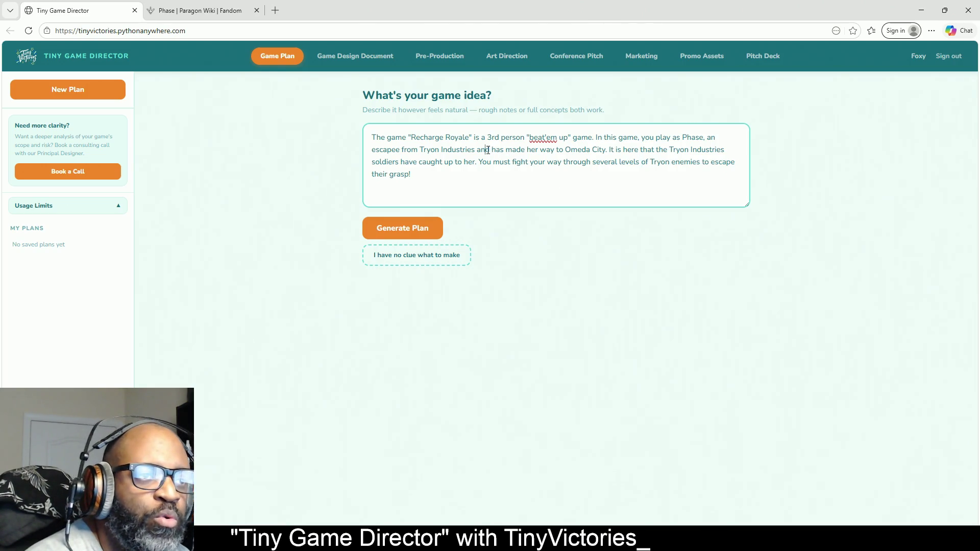
# Step: Replace 'and' with 'who' and 'enemies' with 'soldiers and bosses' in the description
pyautogui.moveTo(489, 150); pyautogui.dragTo(478, 150)
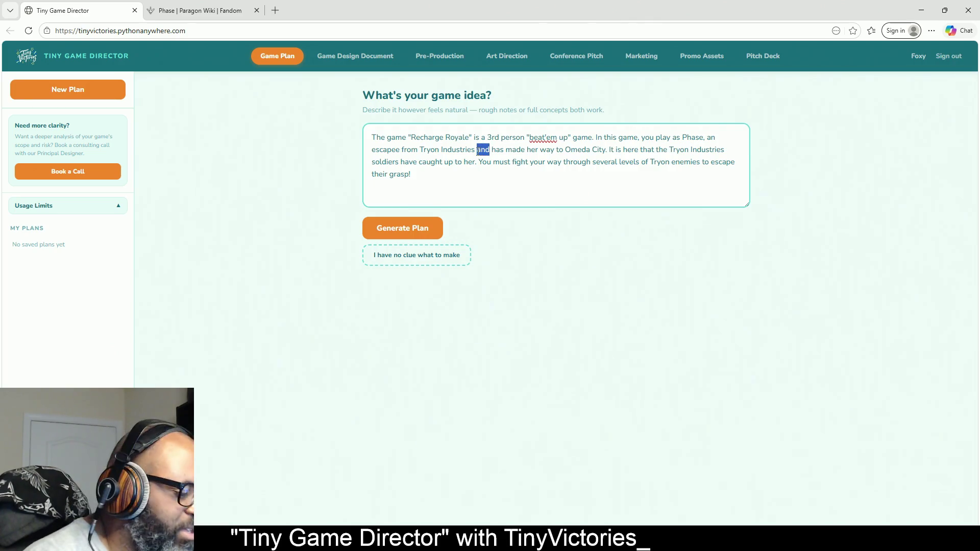
pyautogui.write('who')
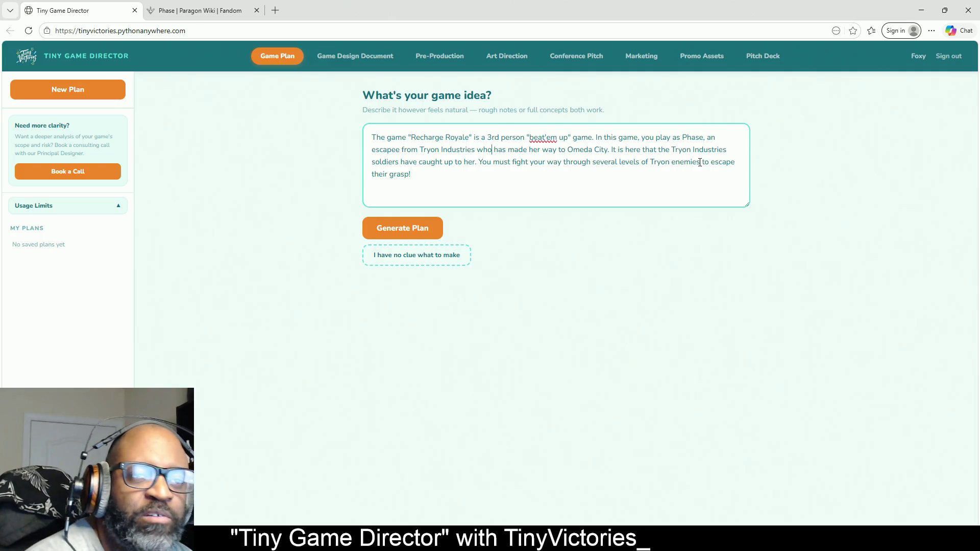
pyautogui.moveTo(700, 163); pyautogui.dragTo(673, 165)
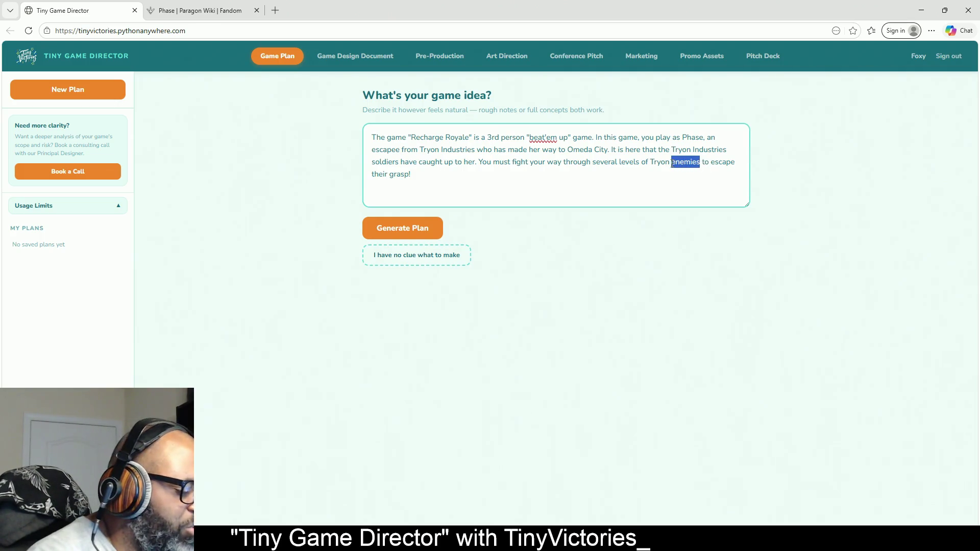
pyautogui.write('sol')
pyautogui.press('BackSpace')
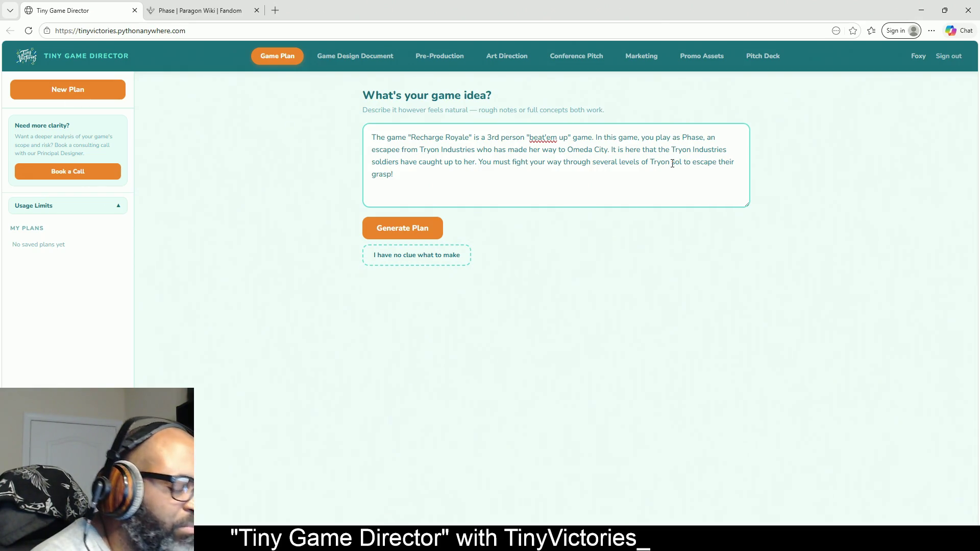
pyautogui.write('diers a')
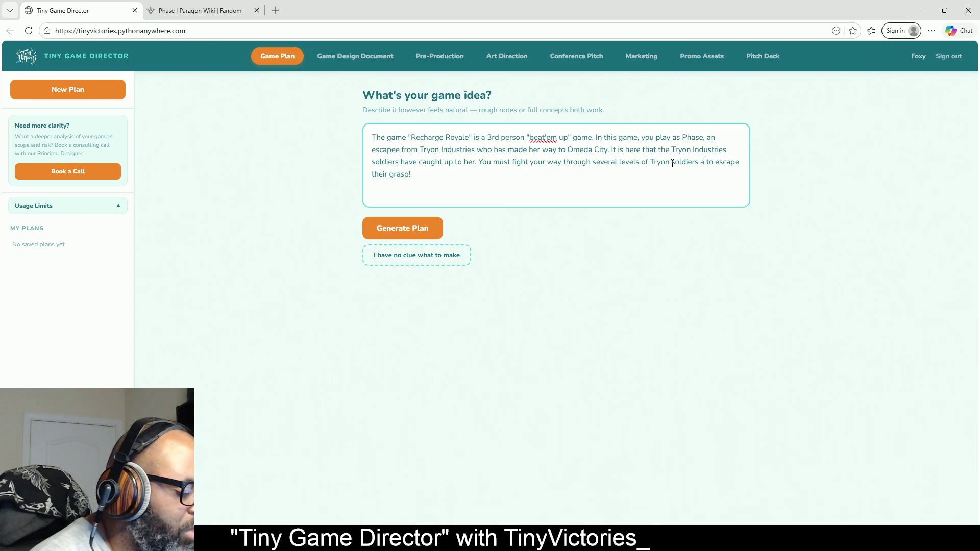
pyautogui.write('nd bosses')
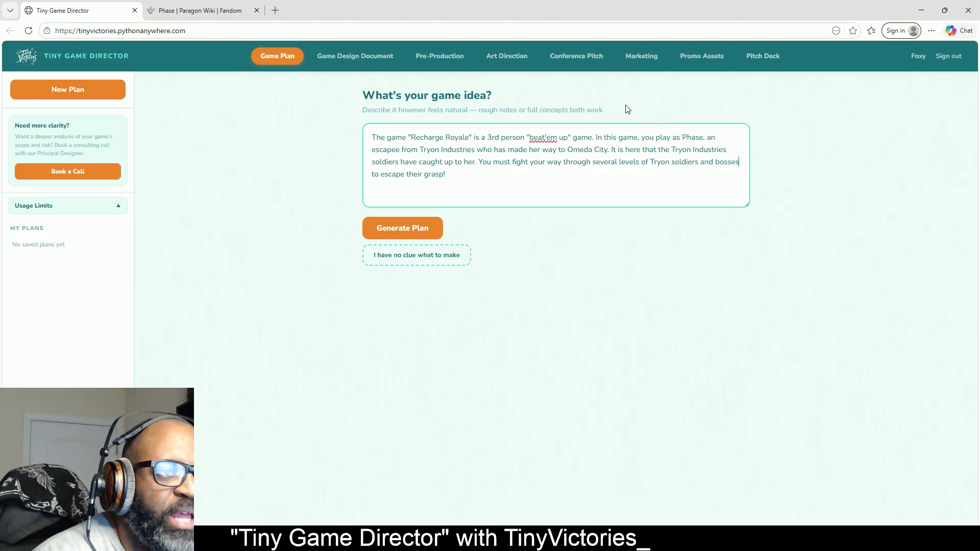
pyautogui.click(505, 179)
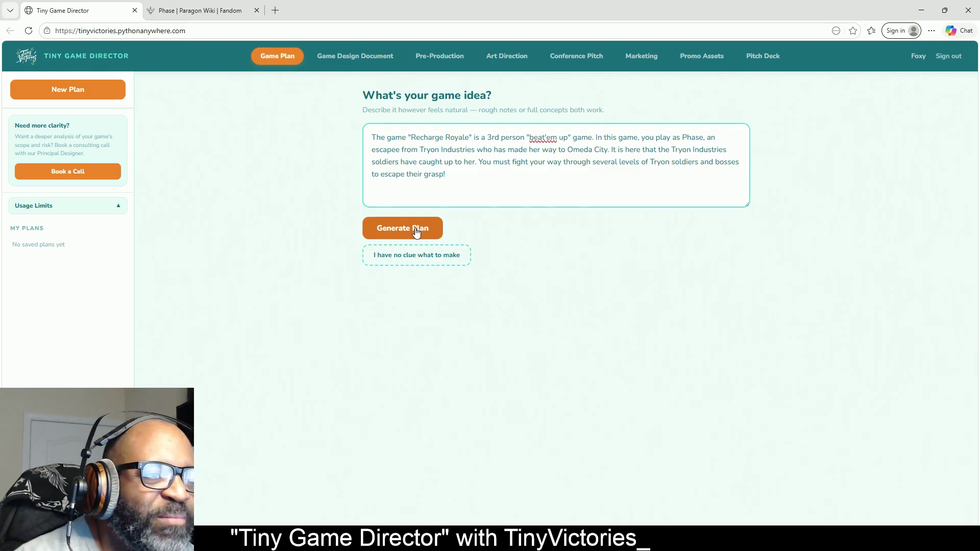
# Step: Generate the Recharge Royale game plan from the finished description
pyautogui.click(415, 227)
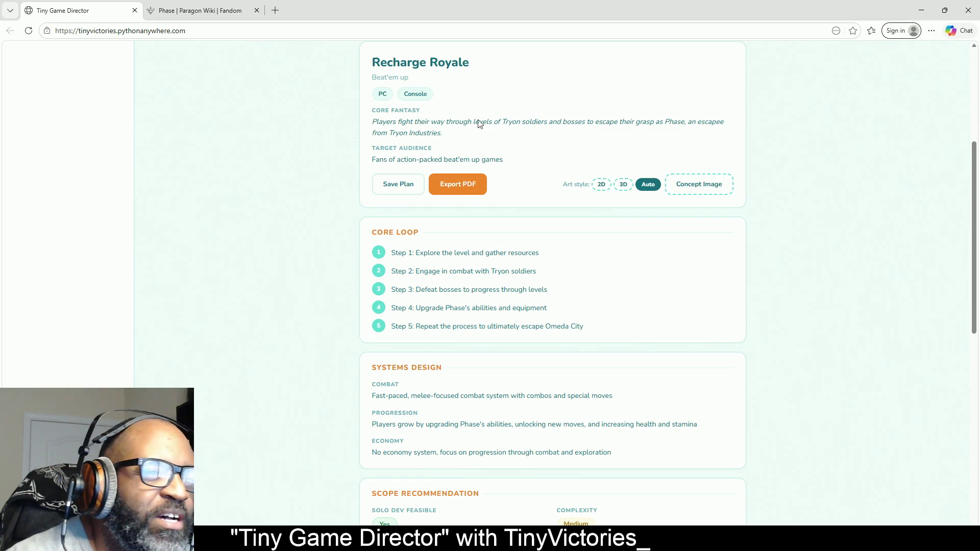
pyautogui.scroll(3, 506, 135)
pyautogui.scroll(1, 506, 135)
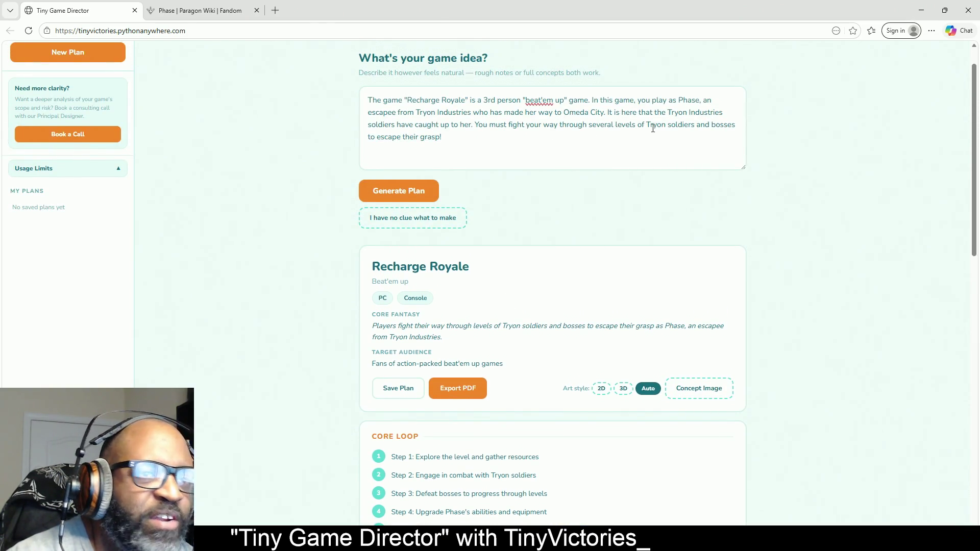
pyautogui.click(535, 136)
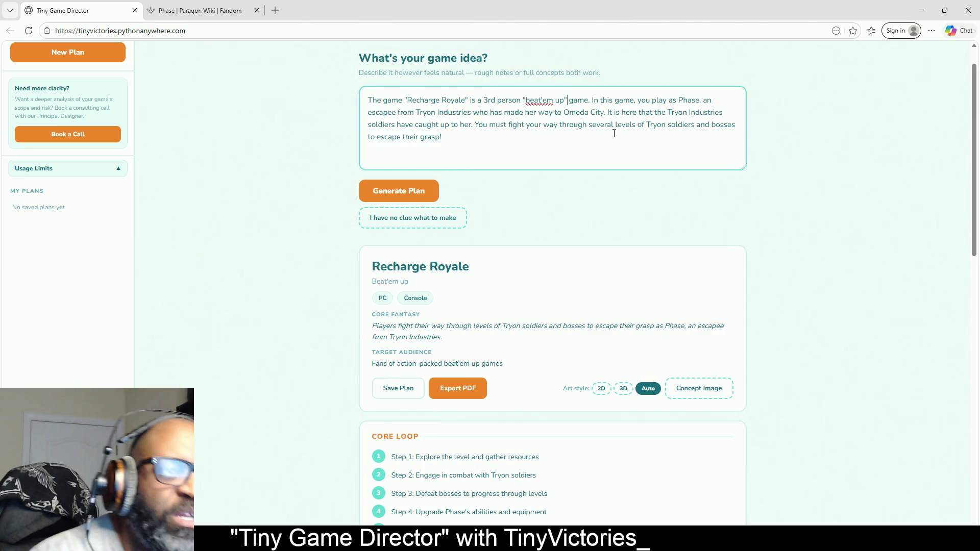
pyautogui.scroll(-4, 580, 199)
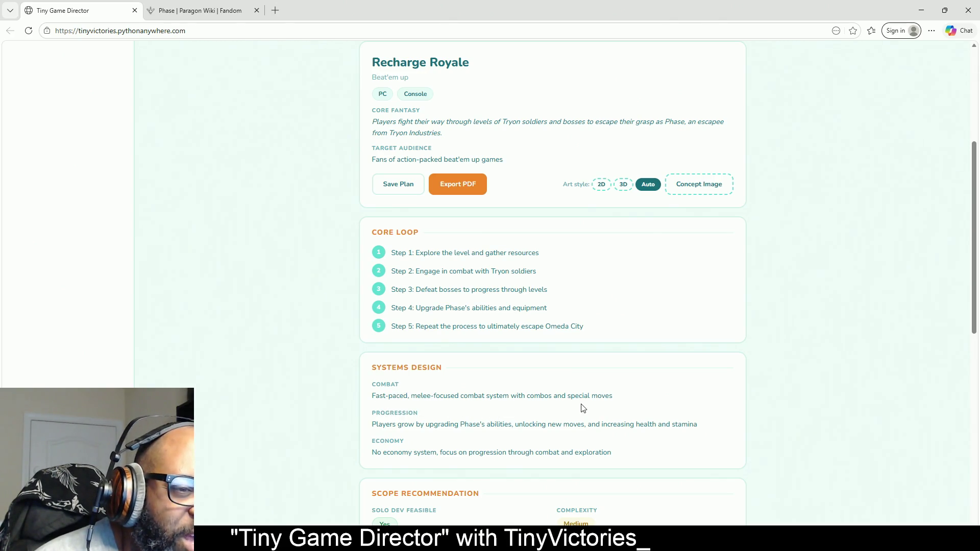
pyautogui.scroll(-2, 451, 340)
pyautogui.scroll(-1, 451, 340)
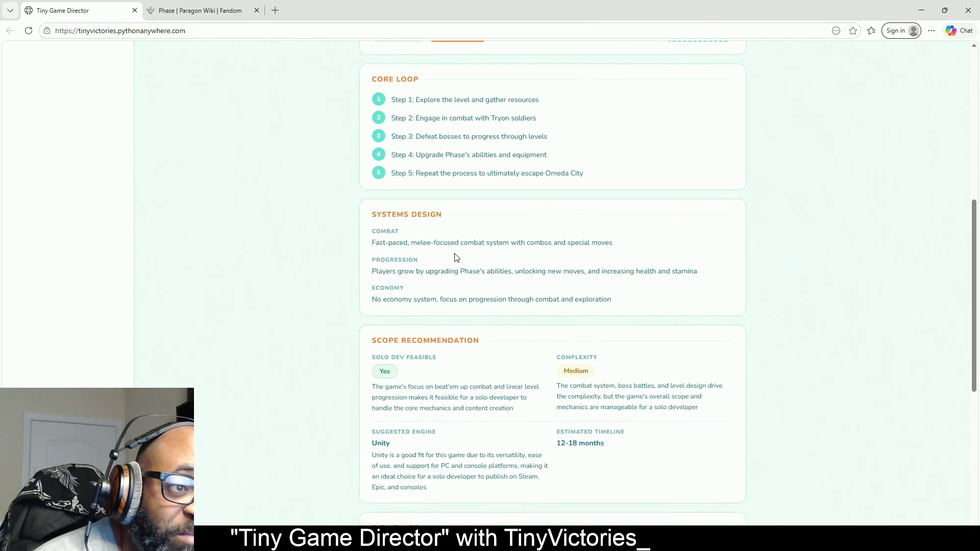
pyautogui.moveTo(613, 243); pyautogui.dragTo(373, 243)
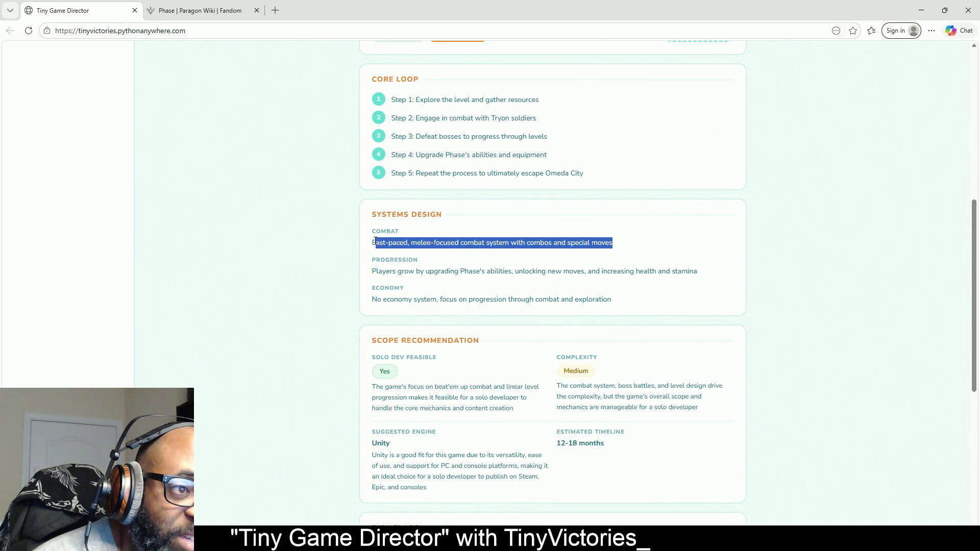
pyautogui.click(404, 267)
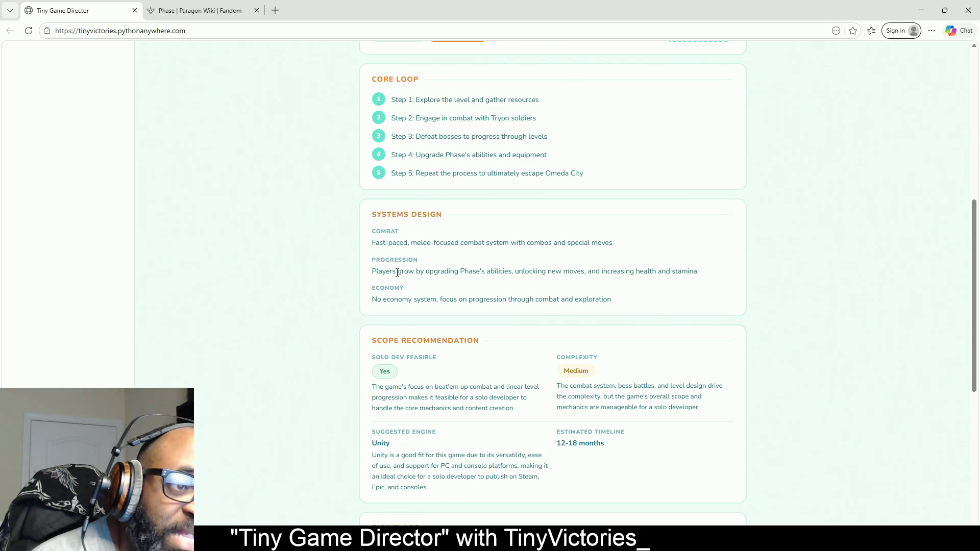
pyautogui.moveTo(397, 273); pyautogui.dragTo(654, 271)
pyautogui.click(726, 274)
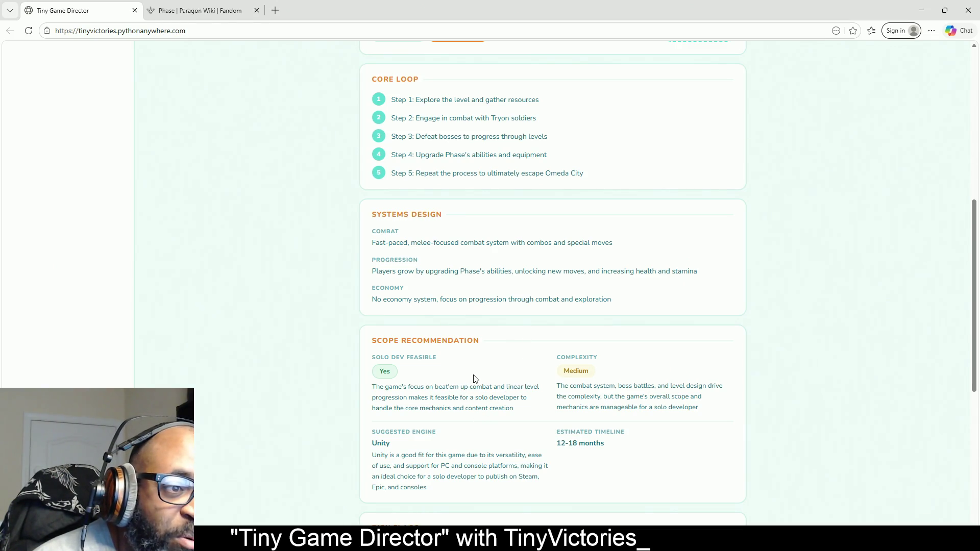
pyautogui.scroll(-2, 475, 376)
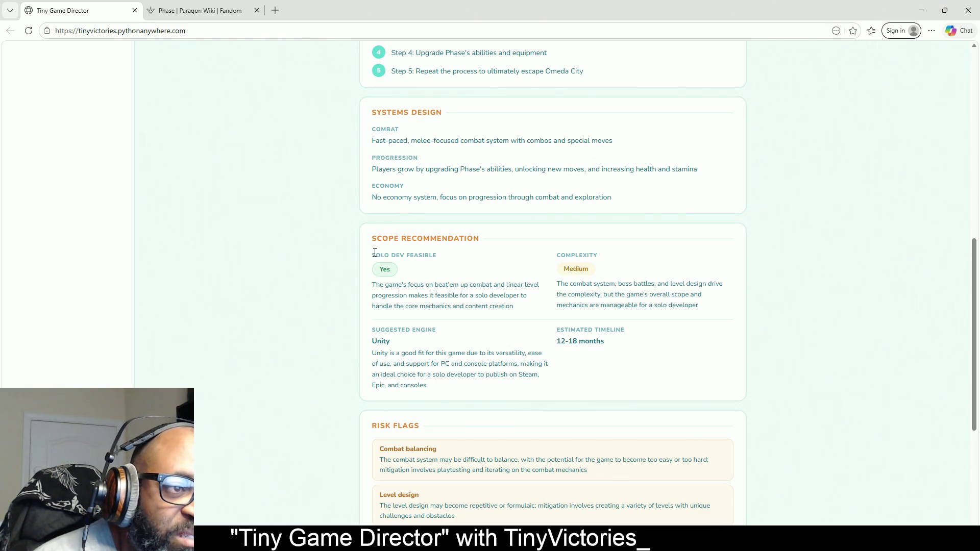
pyautogui.moveTo(375, 253); pyautogui.dragTo(468, 258)
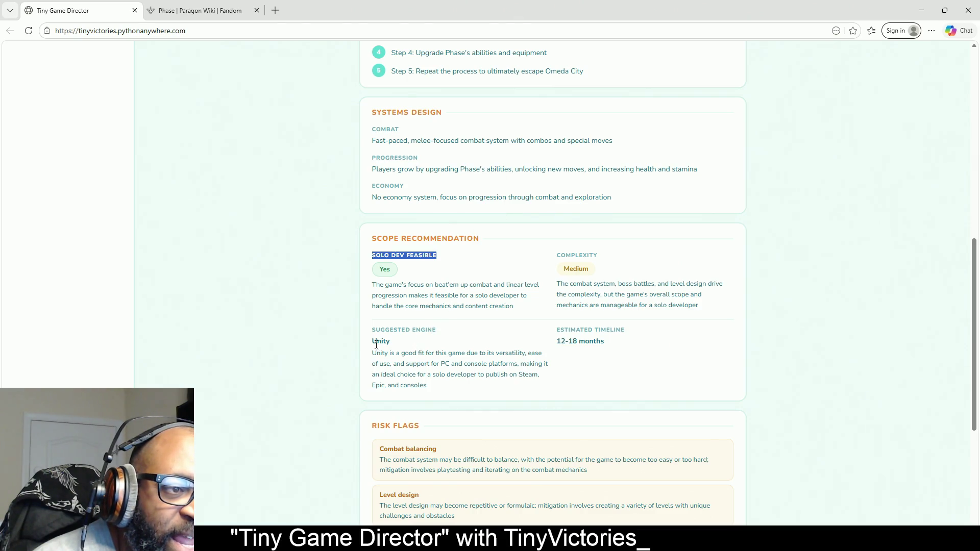
pyautogui.moveTo(401, 342); pyautogui.dragTo(366, 344)
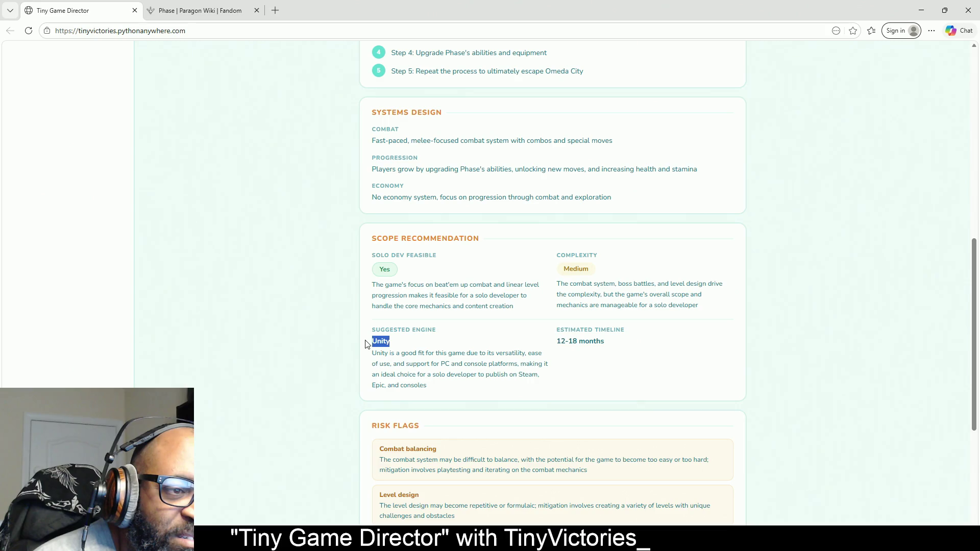
pyautogui.scroll(-5, 523, 350)
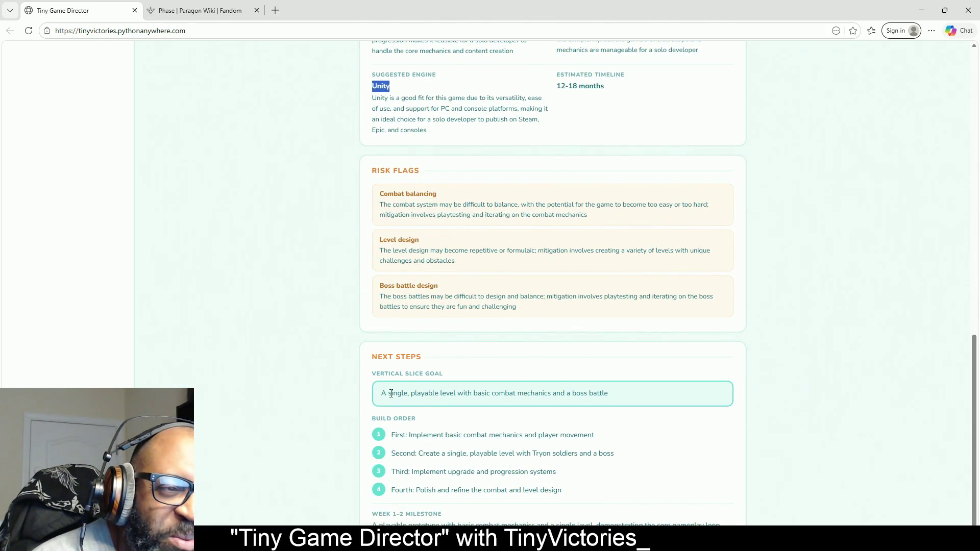
pyautogui.scroll(14, 363, 385)
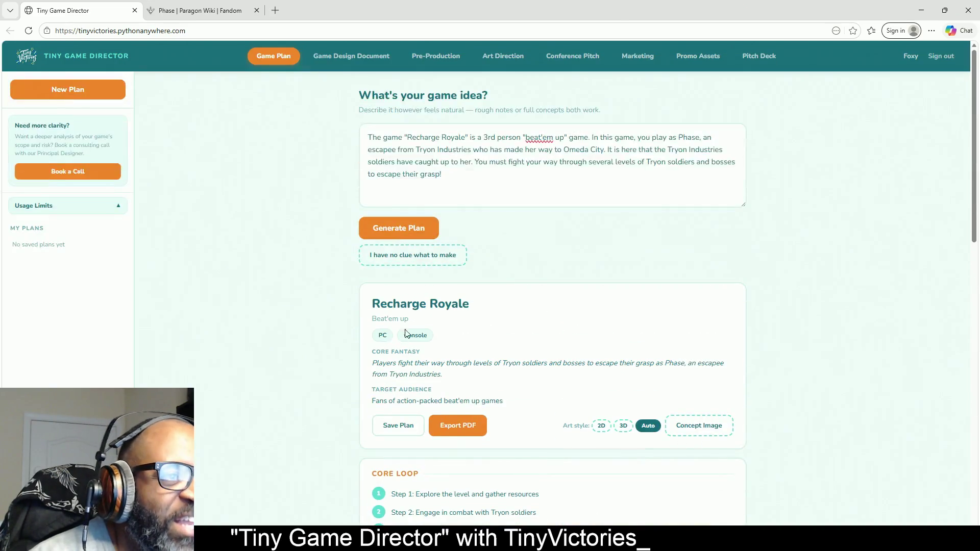
# Step: Insert 'Hack n Slash' after beat'em up in the game idea
pyautogui.click(565, 137)
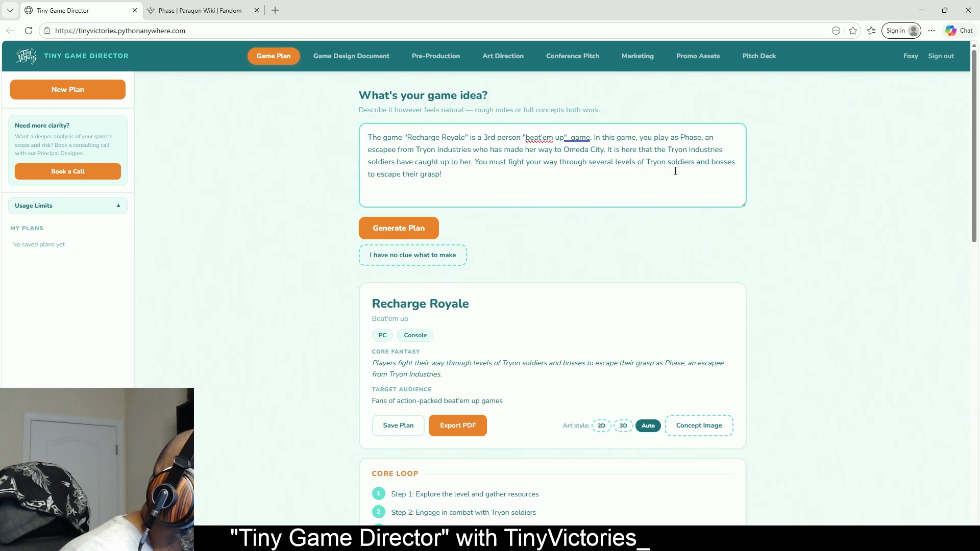
pyautogui.write('Hack n ')
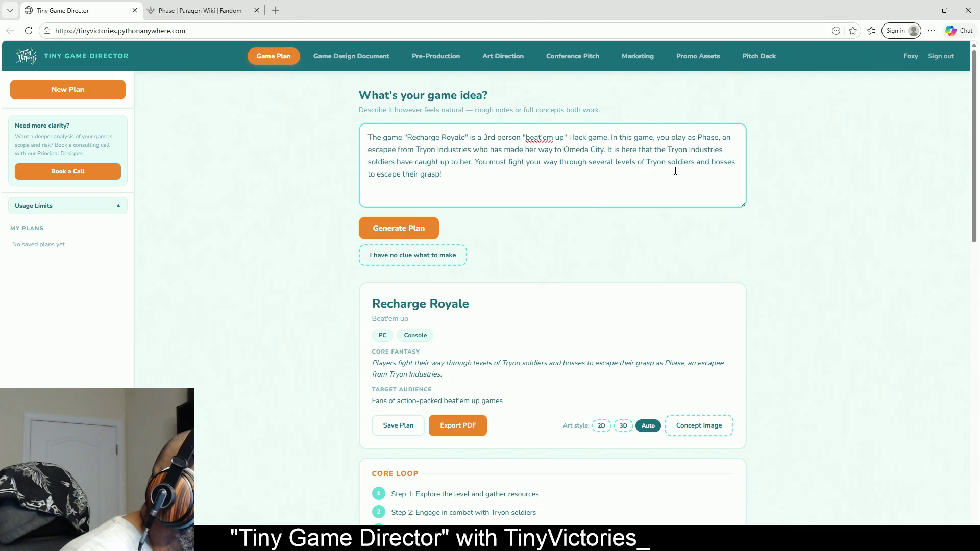
pyautogui.write('SLash')
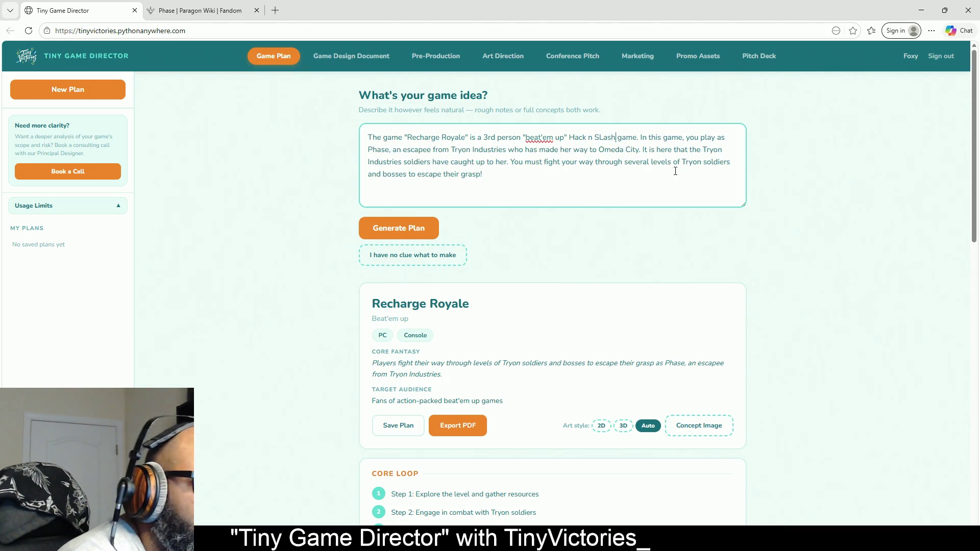
pyautogui.press('BackSpace')
pyautogui.press('BackSpace')
pyautogui.press('BackSpace')
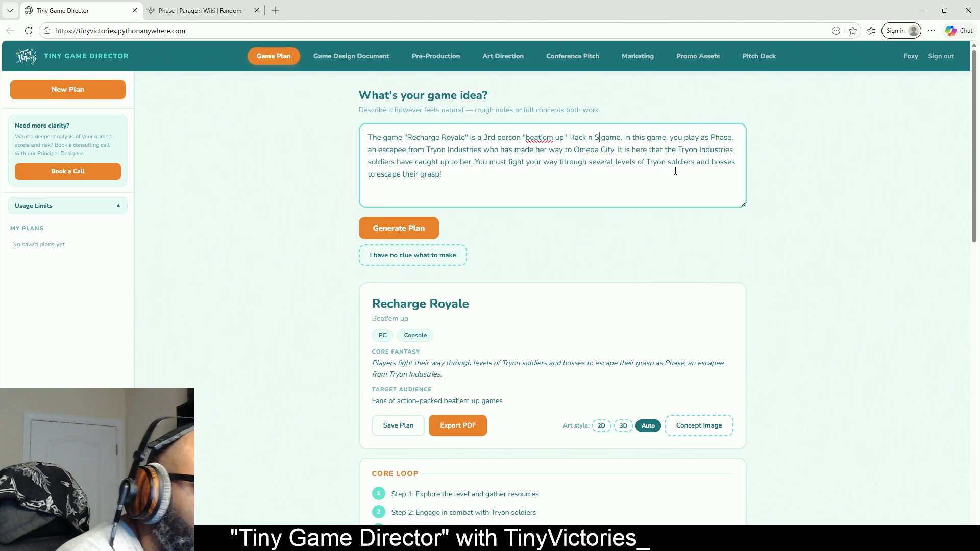
pyautogui.write('lash')
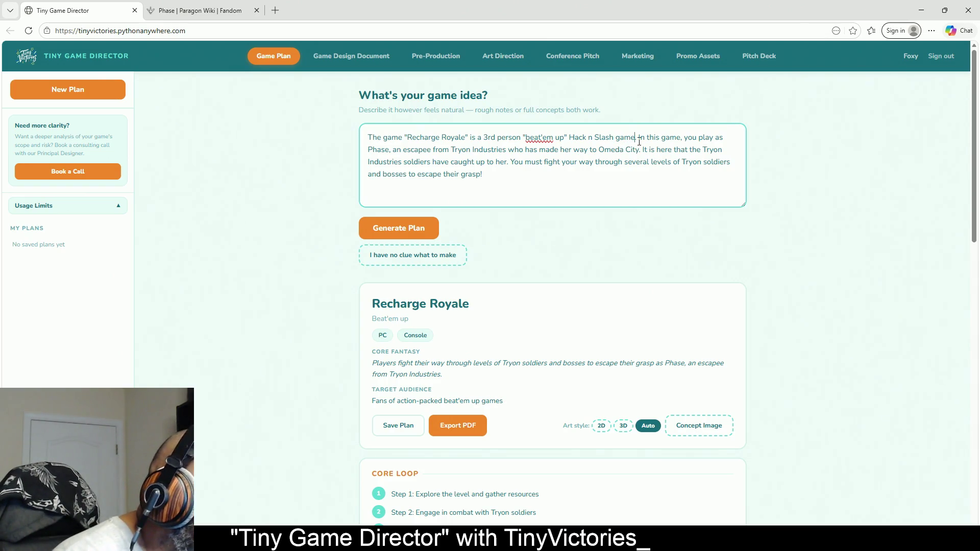
# Step: Append 'My desired platform is PC only and my desired engine is Unreal Engine 5' and regenerate
pyautogui.click(566, 176)
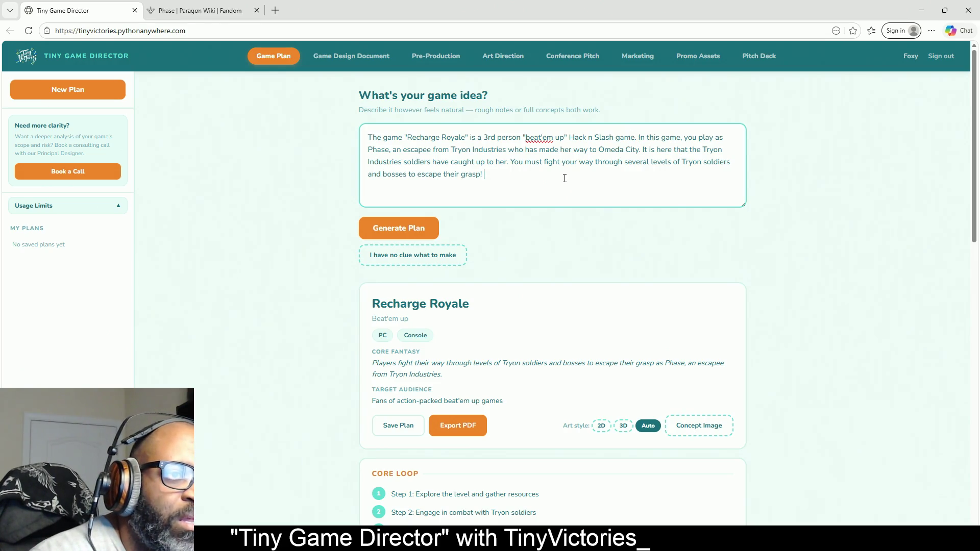
pyautogui.write('My')
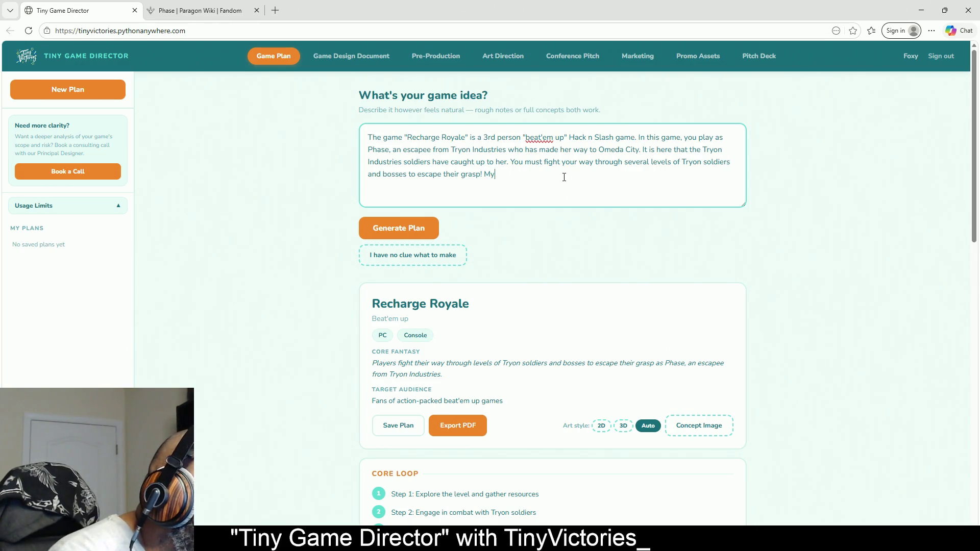
pyautogui.write(' desired')
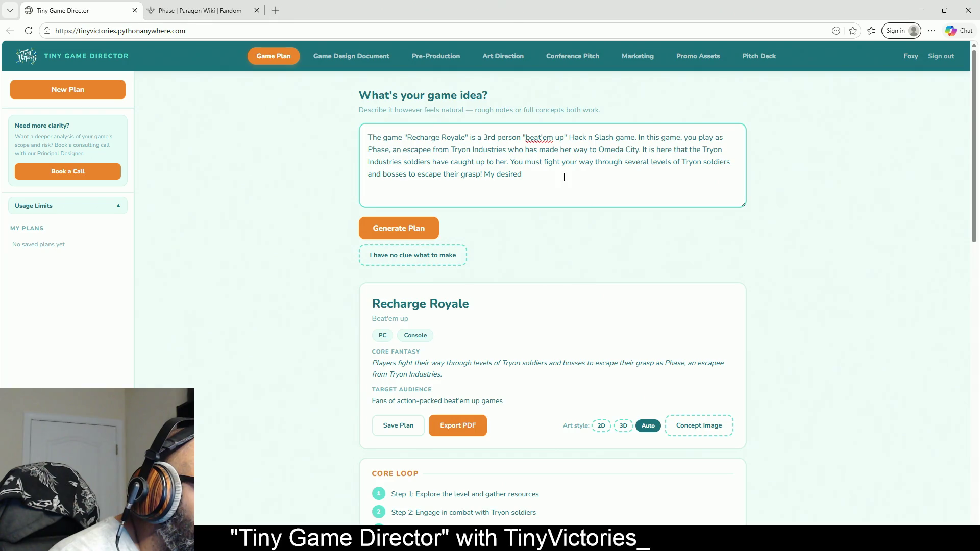
pyautogui.write(' pl')
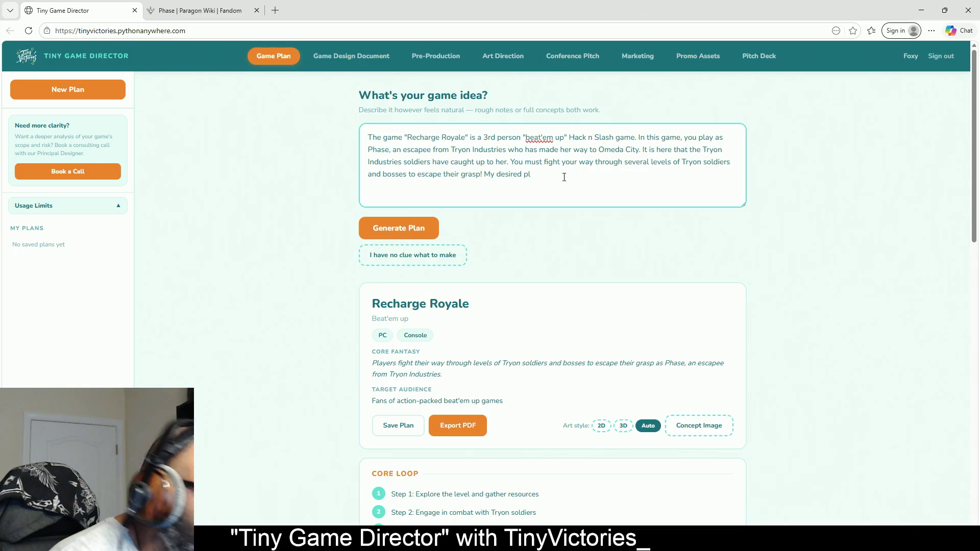
pyautogui.write('atform is ')
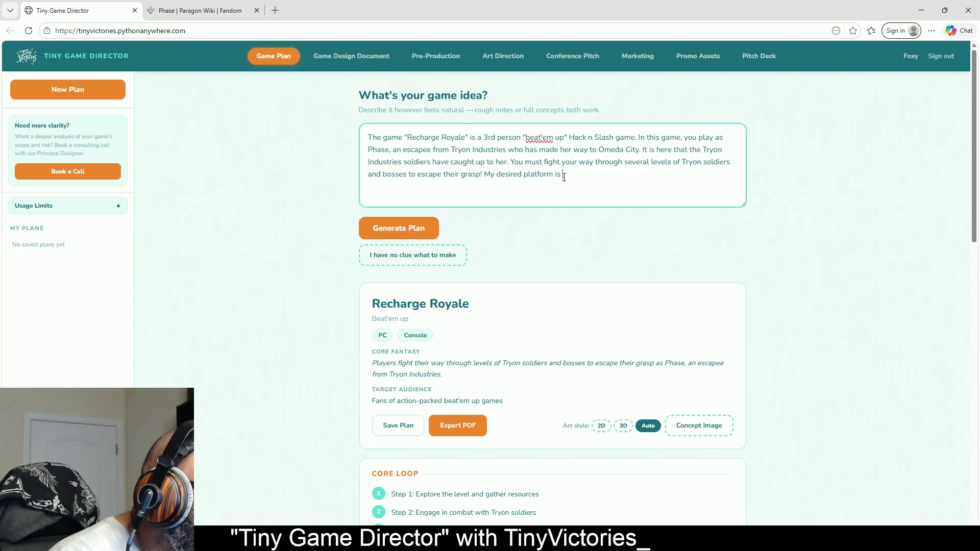
pyautogui.write('PC only and ')
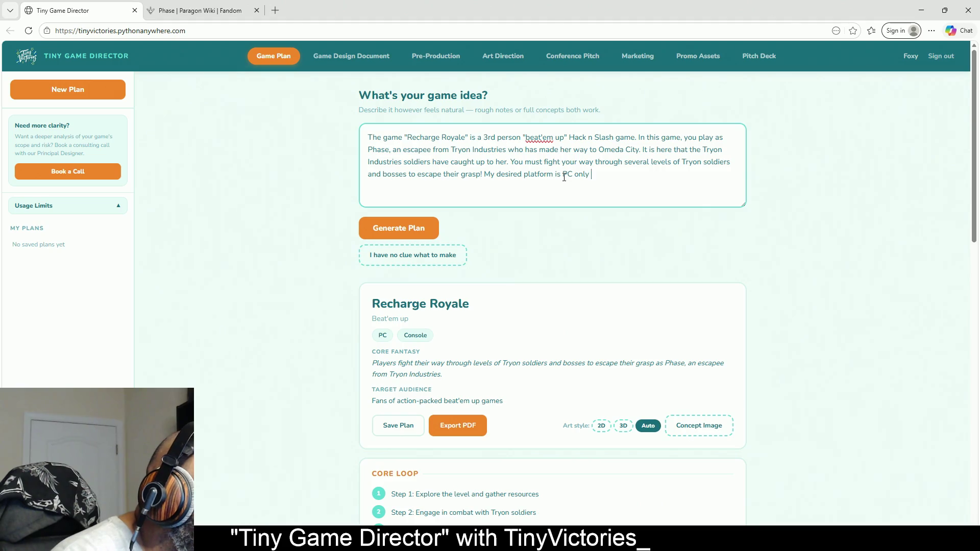
pyautogui.write('my de')
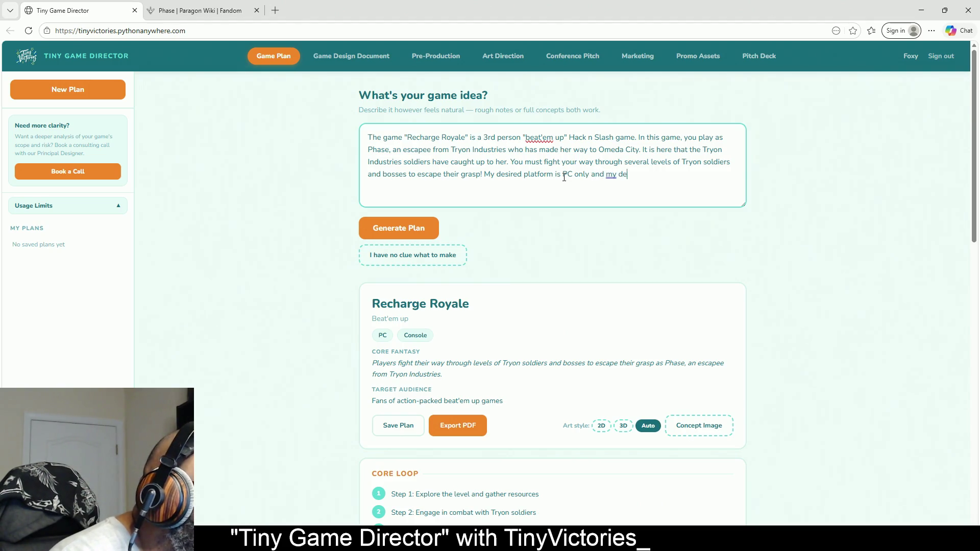
pyautogui.write('sired')
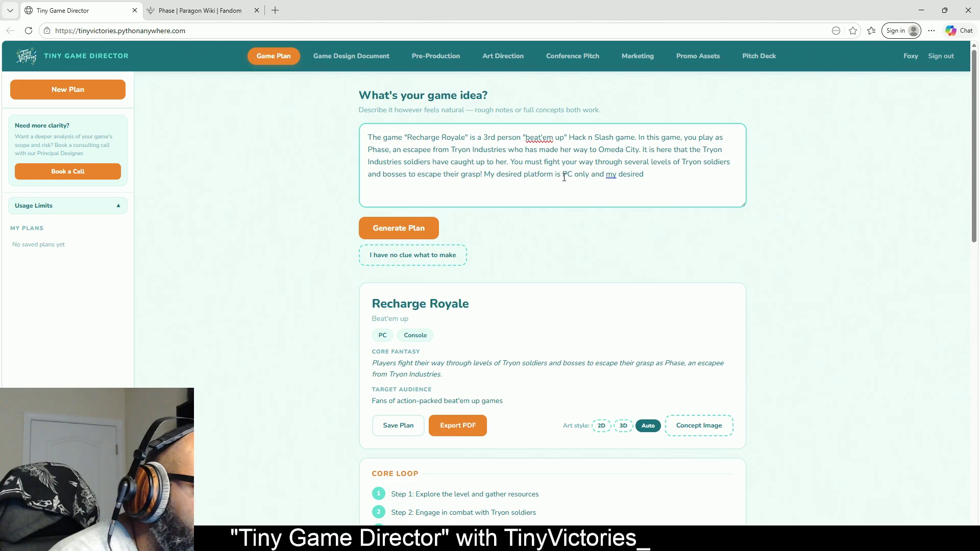
pyautogui.write(' engine is ')
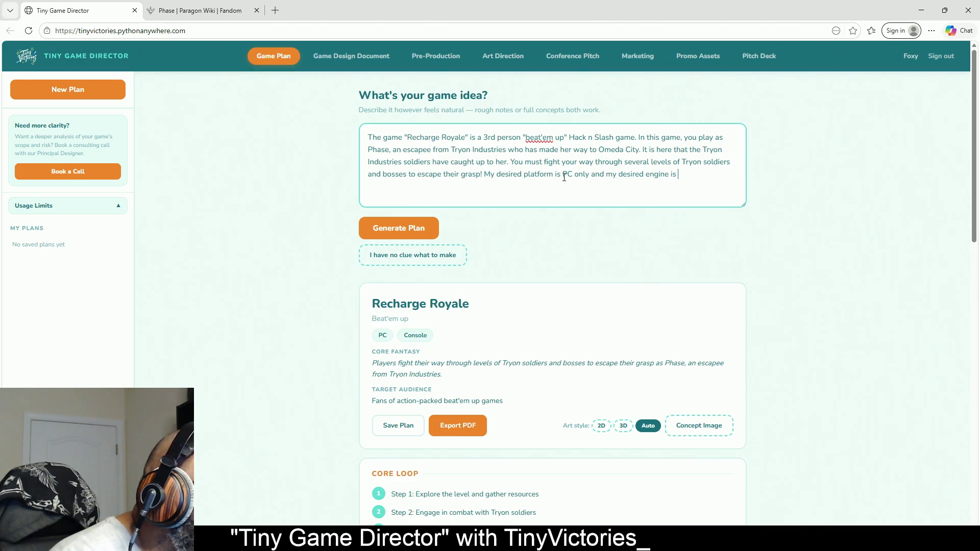
pyautogui.write('Unreal En')
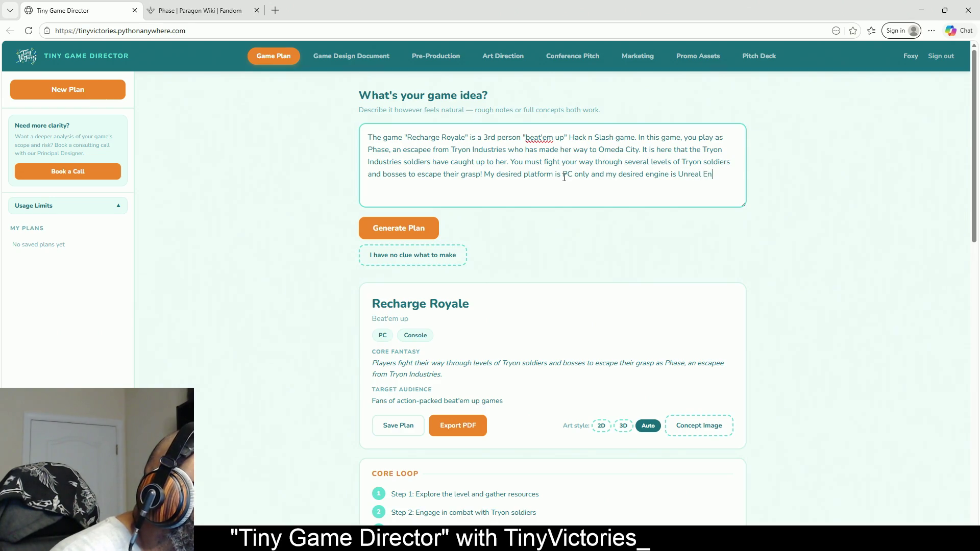
pyautogui.write('gine 5.')
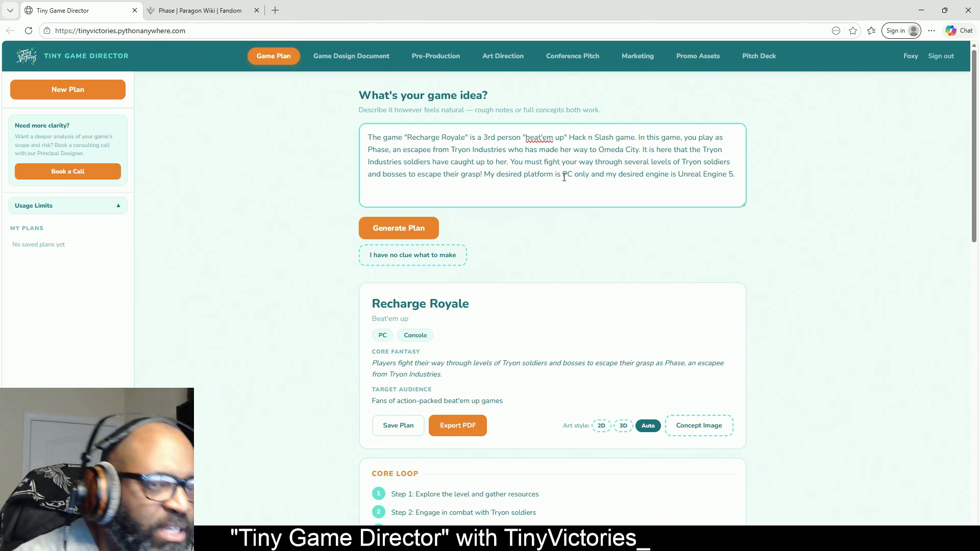
pyautogui.click(415, 228)
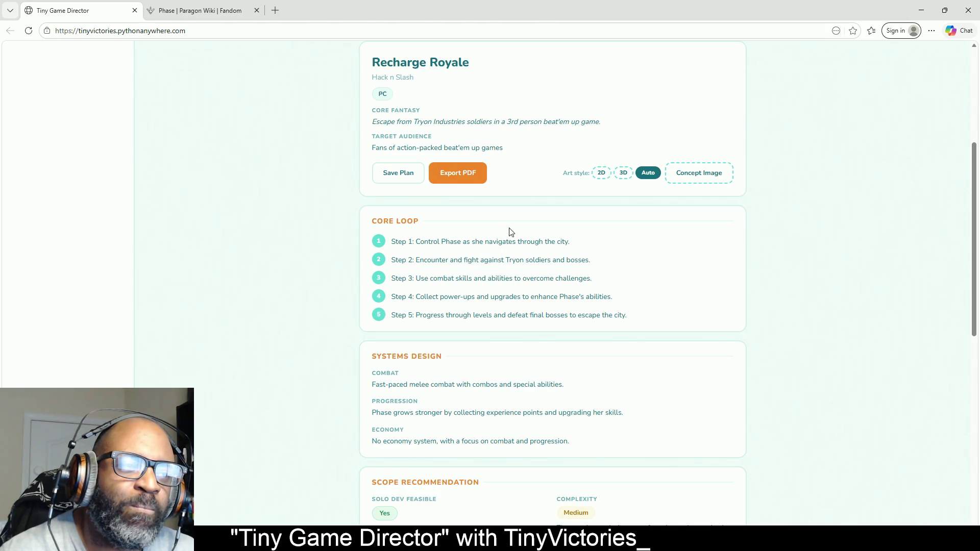
# Step: Review the regenerated Hack n Slash plan and add 3D to its art styles
pyautogui.scroll(-1, 444, 228)
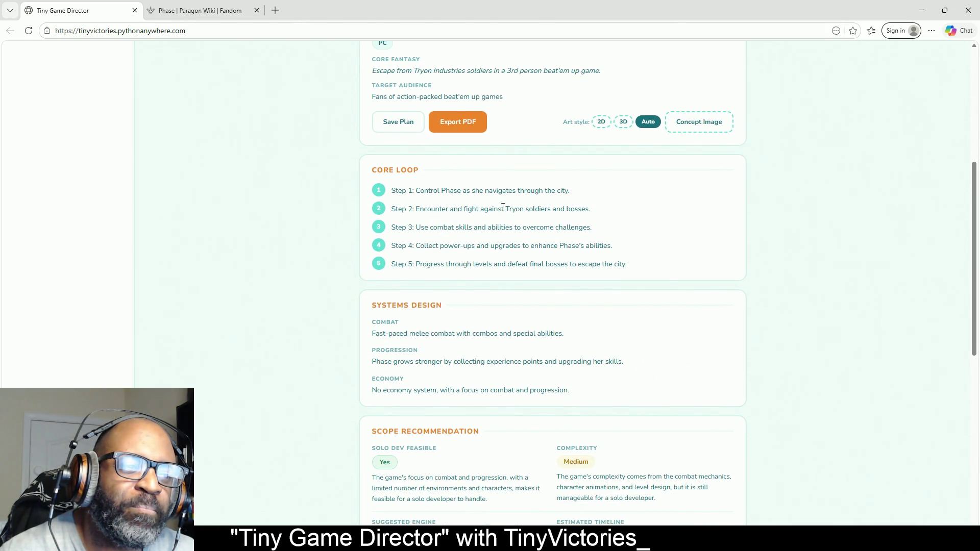
pyautogui.scroll(2, 503, 207)
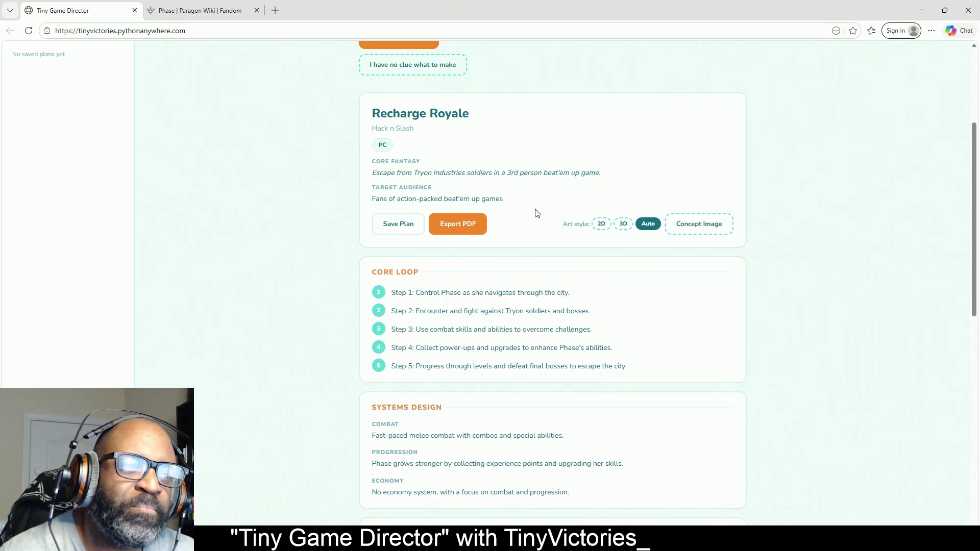
pyautogui.scroll(4, 537, 214)
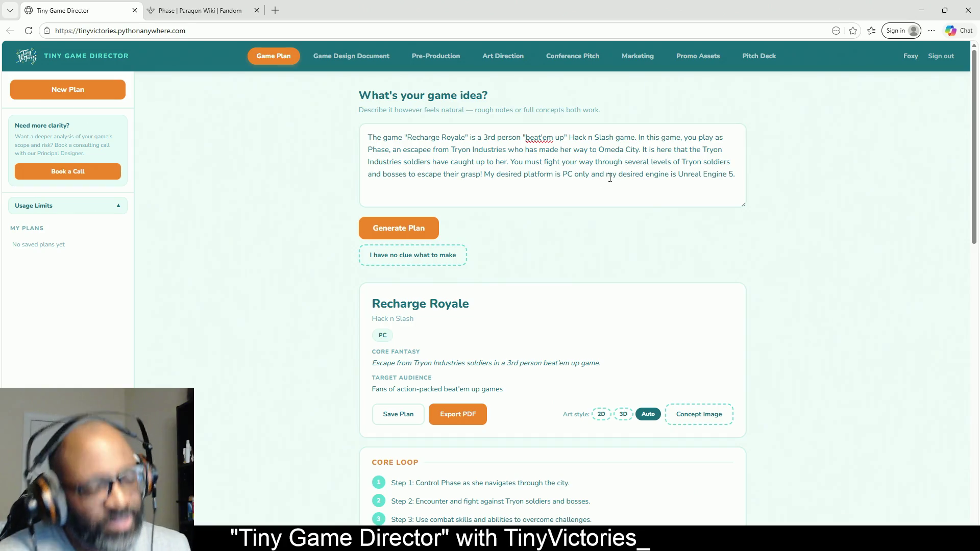
pyautogui.scroll(-4, 567, 253)
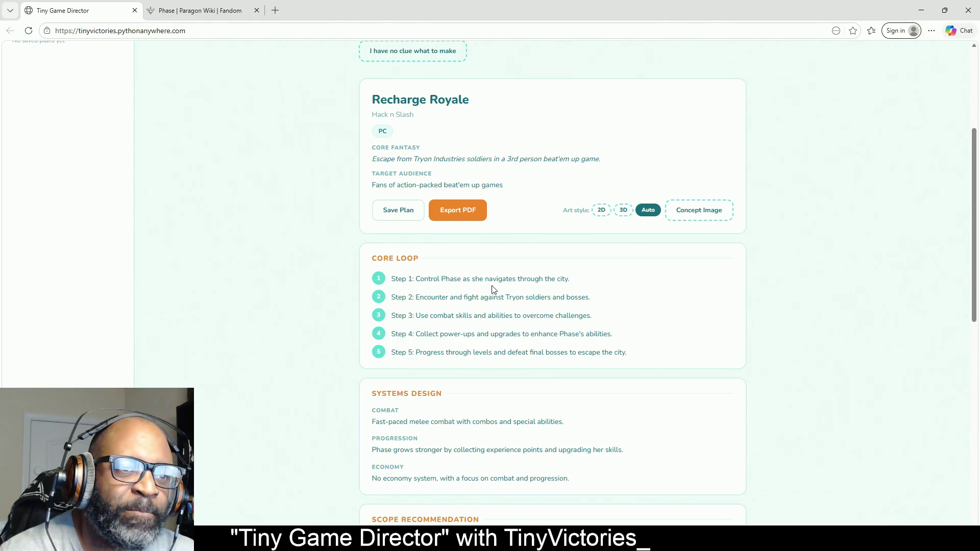
pyautogui.click(624, 215)
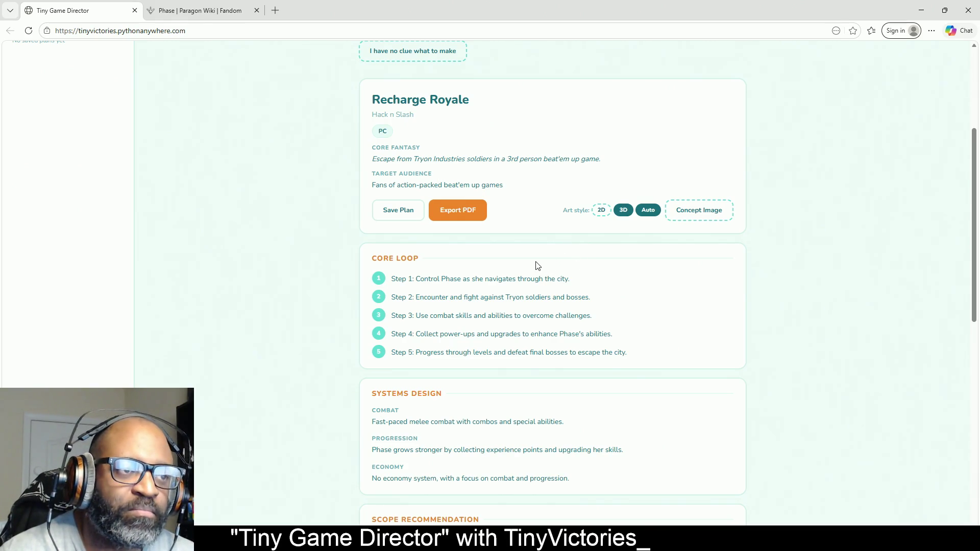
pyautogui.scroll(-2, 554, 265)
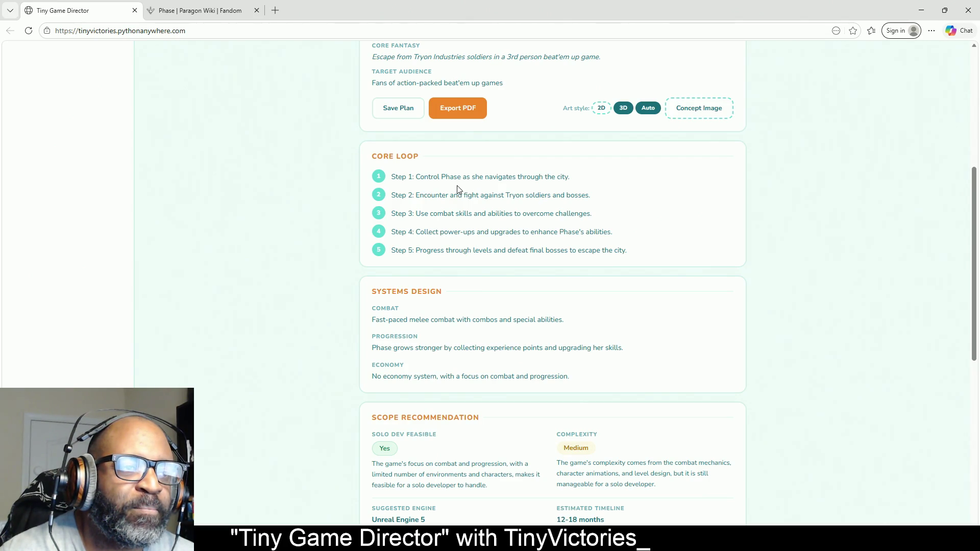
pyautogui.scroll(1, 485, 194)
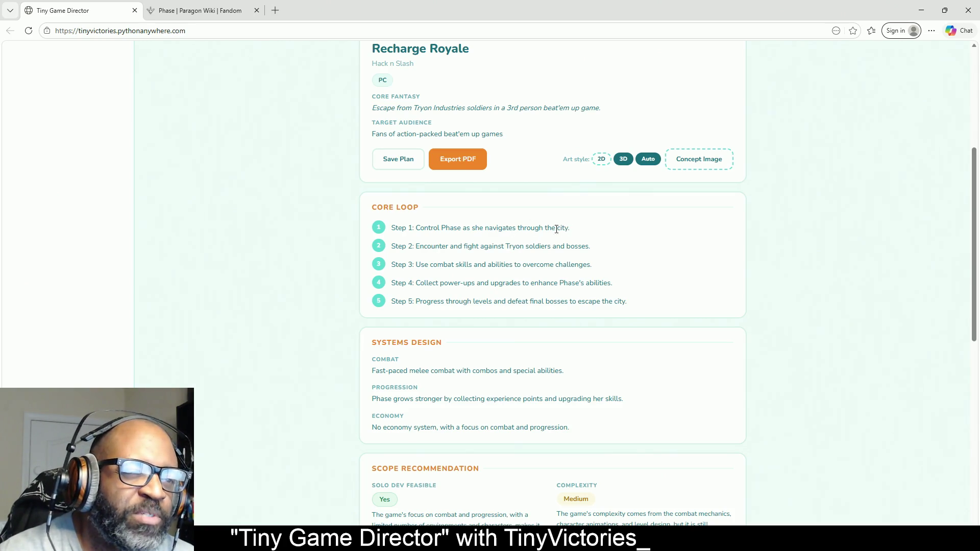
pyautogui.moveTo(572, 230); pyautogui.dragTo(435, 234)
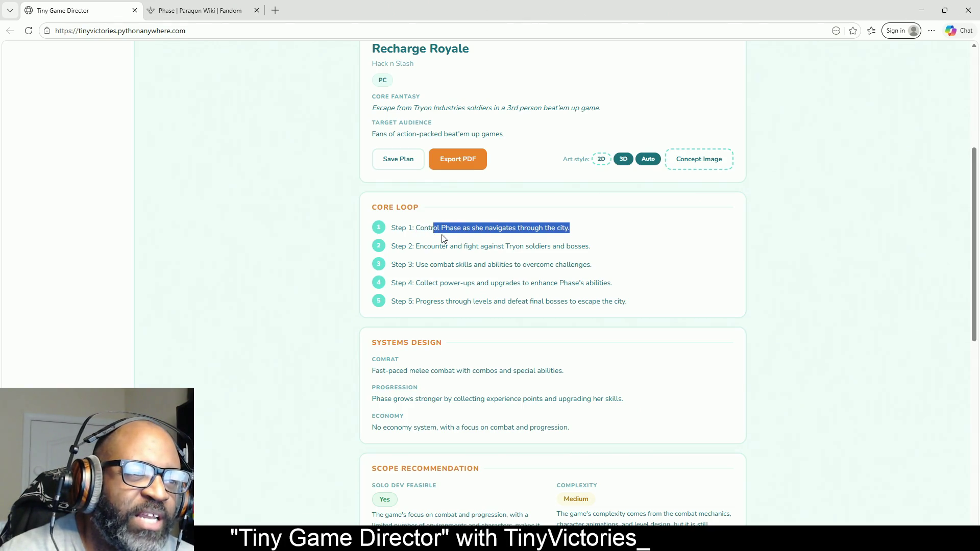
pyautogui.click(442, 249)
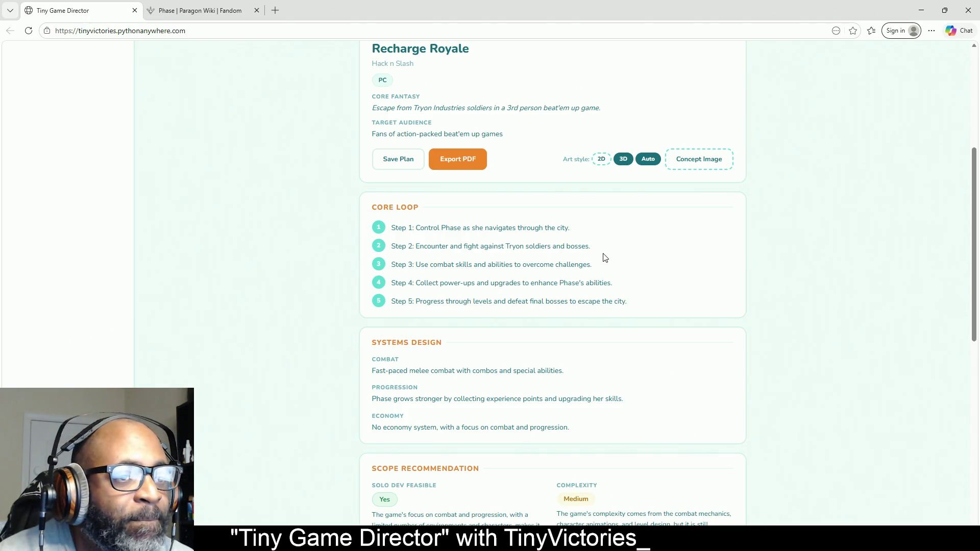
pyautogui.scroll(-2, 532, 263)
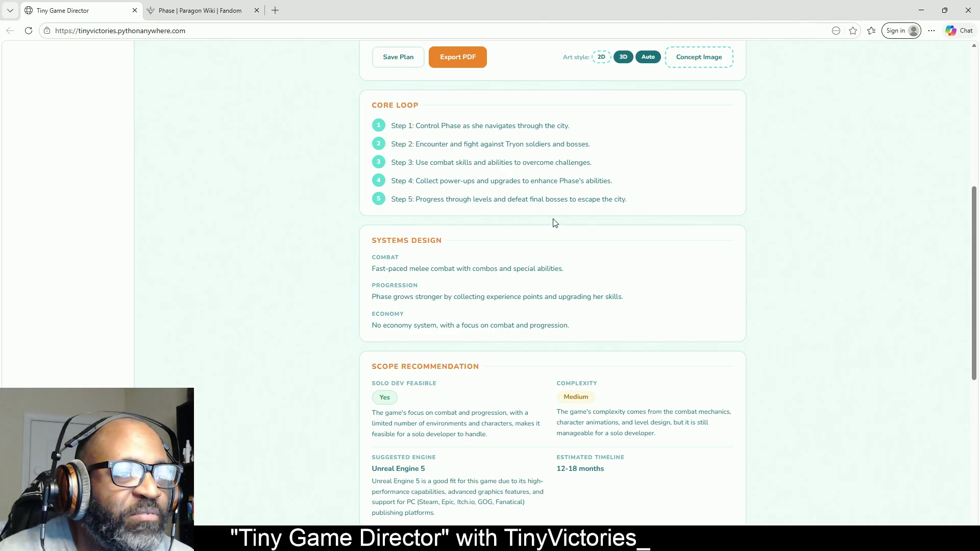
pyautogui.moveTo(651, 202)
pyautogui.mouseDown()
pyautogui.moveTo(352, 163)
pyautogui.moveTo(370, 125)
pyautogui.moveTo(632, 189)
pyautogui.moveTo(431, 124)
pyautogui.moveTo(394, 126)
pyautogui.mouseUp()
pyautogui.click(657, 206)
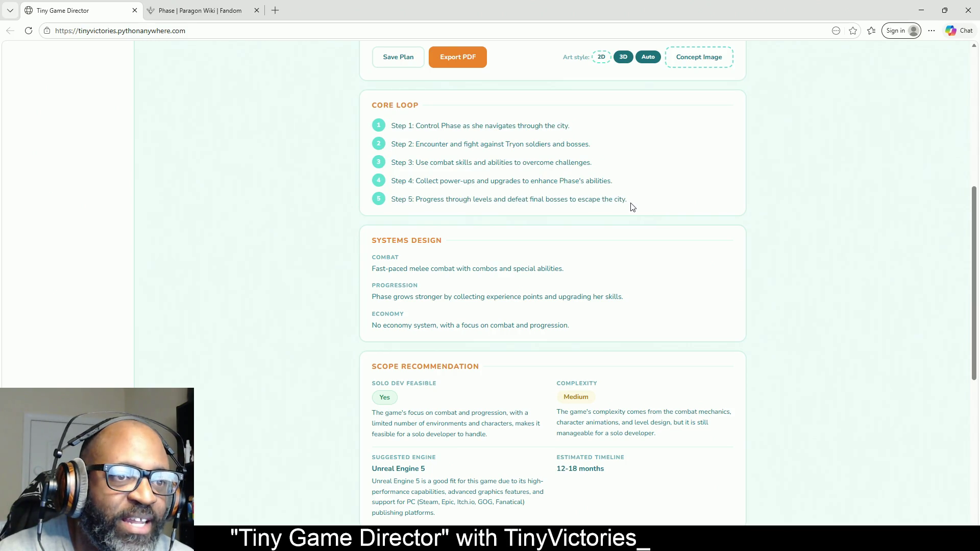
pyautogui.moveTo(630, 204)
pyautogui.mouseDown()
pyautogui.moveTo(424, 125)
pyautogui.moveTo(391, 125)
pyautogui.mouseUp()
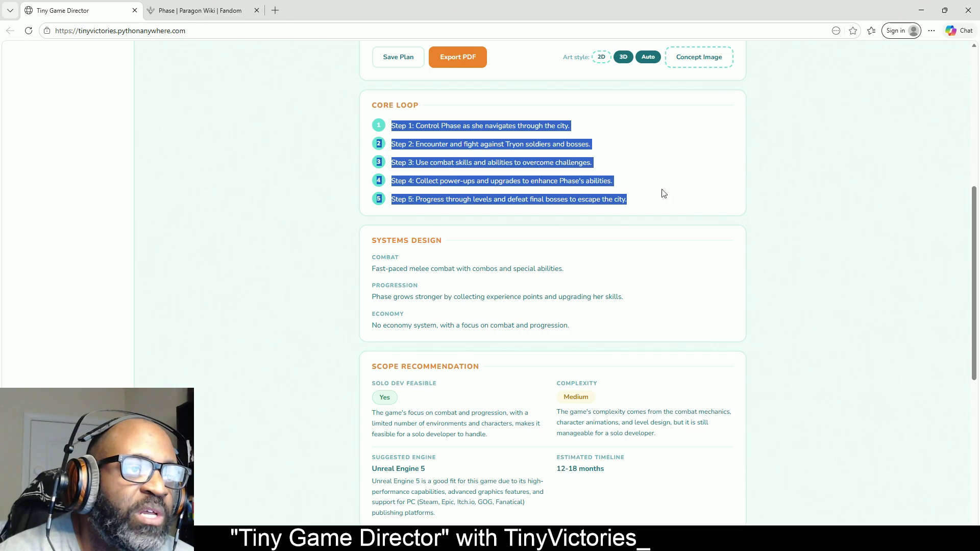
pyautogui.click(633, 203)
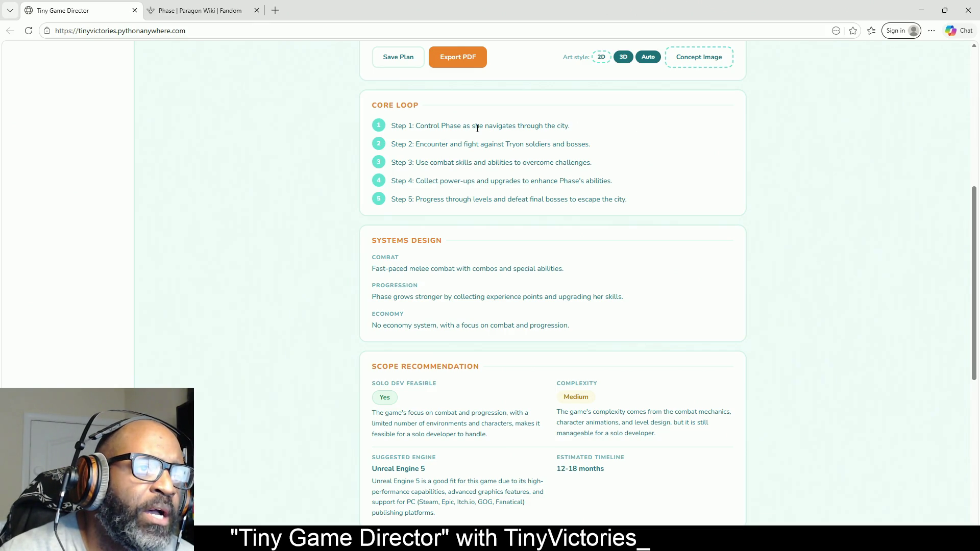
pyautogui.moveTo(477, 127)
pyautogui.mouseDown()
pyautogui.moveTo(575, 144)
pyautogui.moveTo(520, 180)
pyautogui.moveTo(503, 126)
pyautogui.mouseUp()
pyautogui.tripleClick(626, 182)
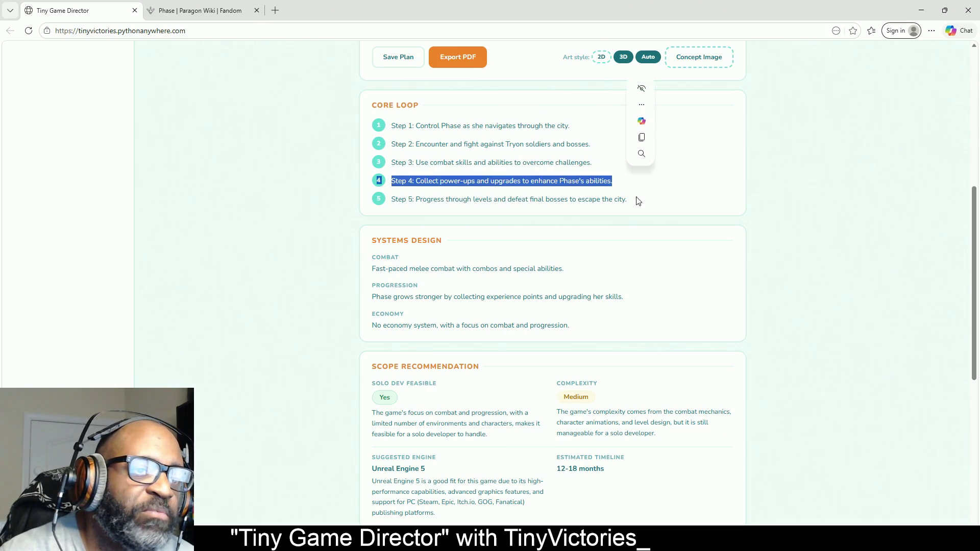
pyautogui.click(637, 200)
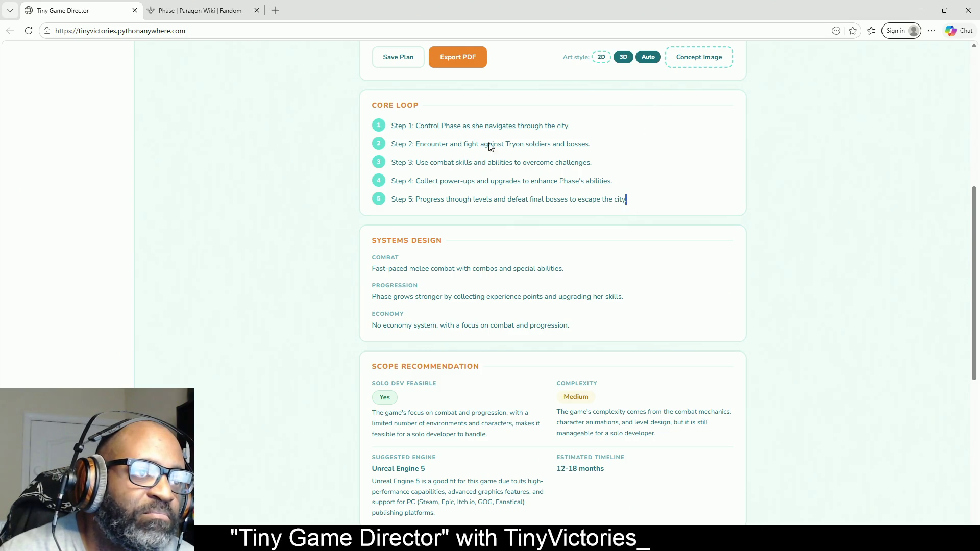
pyautogui.moveTo(420, 126)
pyautogui.mouseDown()
pyautogui.moveTo(565, 199)
pyautogui.moveTo(620, 199)
pyautogui.moveTo(402, 142)
pyautogui.mouseUp()
pyautogui.click(409, 101)
pyautogui.click(525, 162)
pyautogui.moveTo(526, 162); pyautogui.dragTo(531, 162)
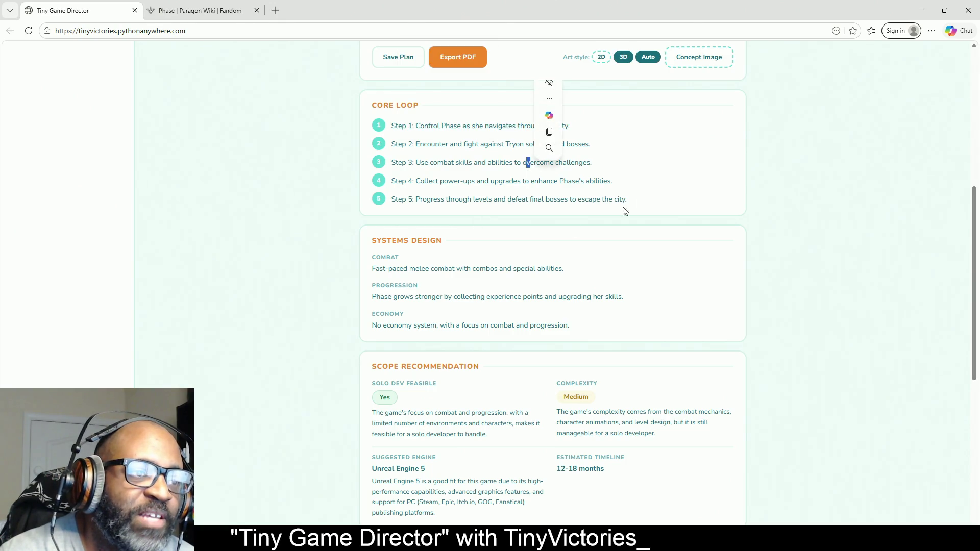
pyautogui.click(401, 267)
pyautogui.scroll(-3, 510, 245)
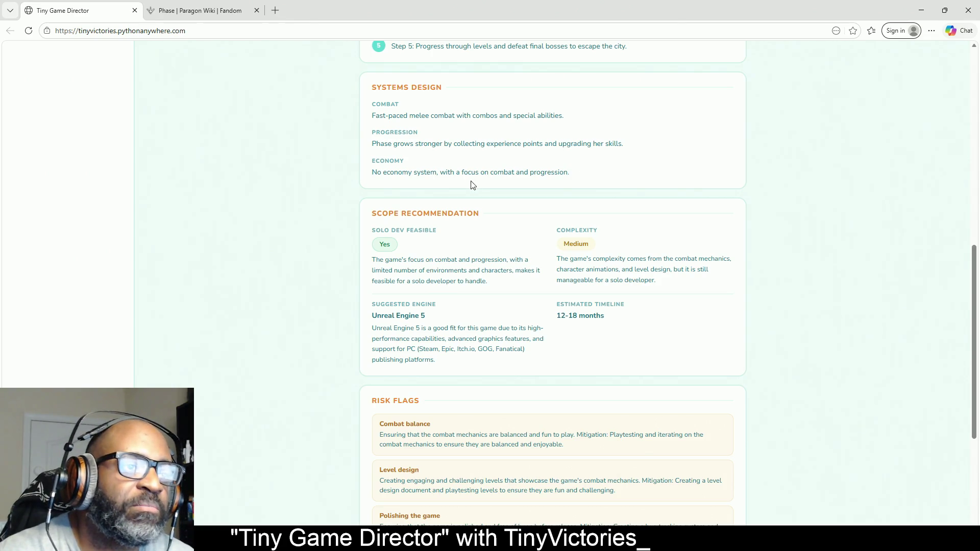
pyautogui.scroll(-2, 699, 166)
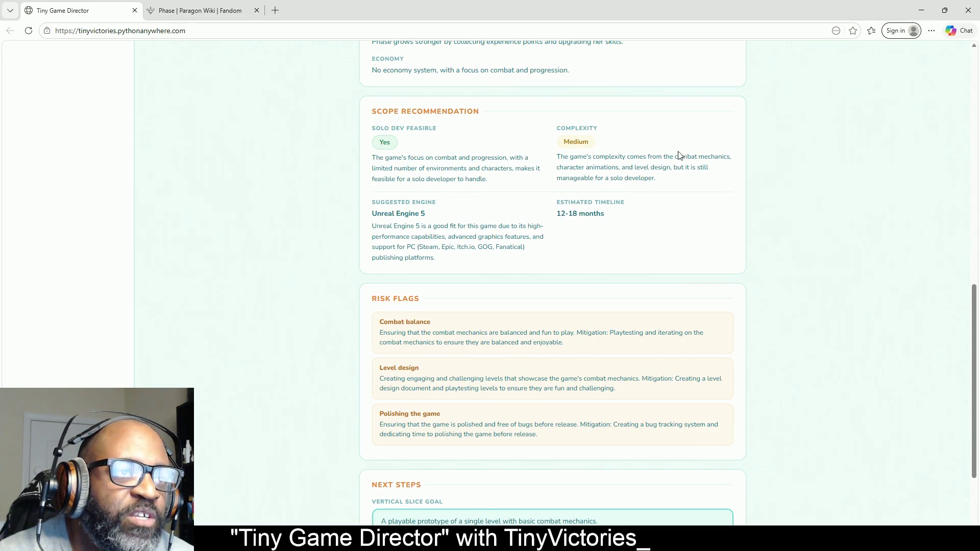
pyautogui.scroll(10, 670, 162)
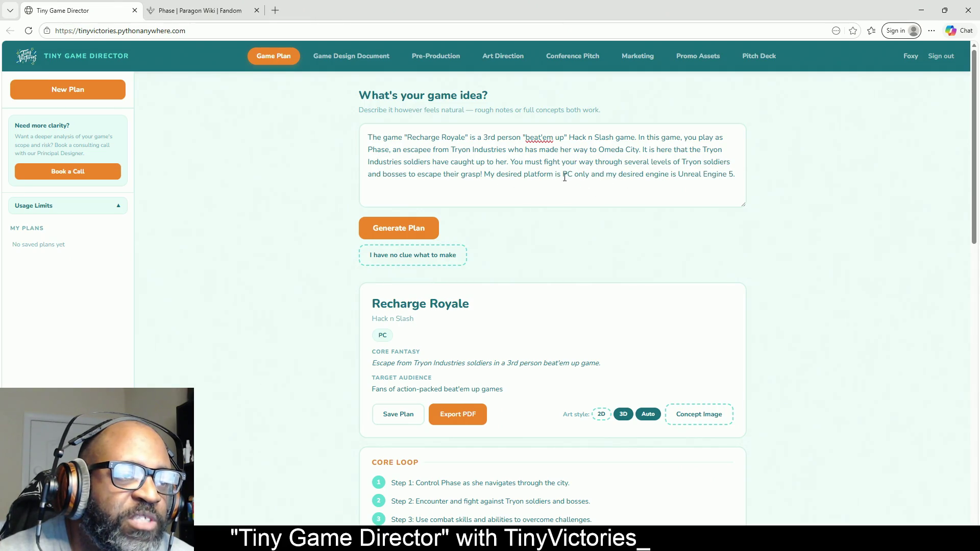
pyautogui.scroll(-9, 667, 190)
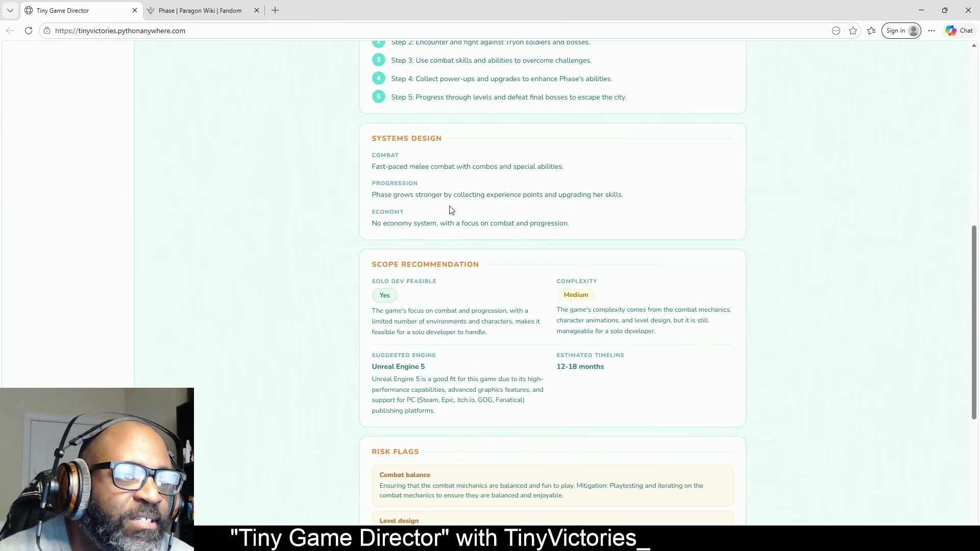
pyautogui.scroll(-3, 509, 234)
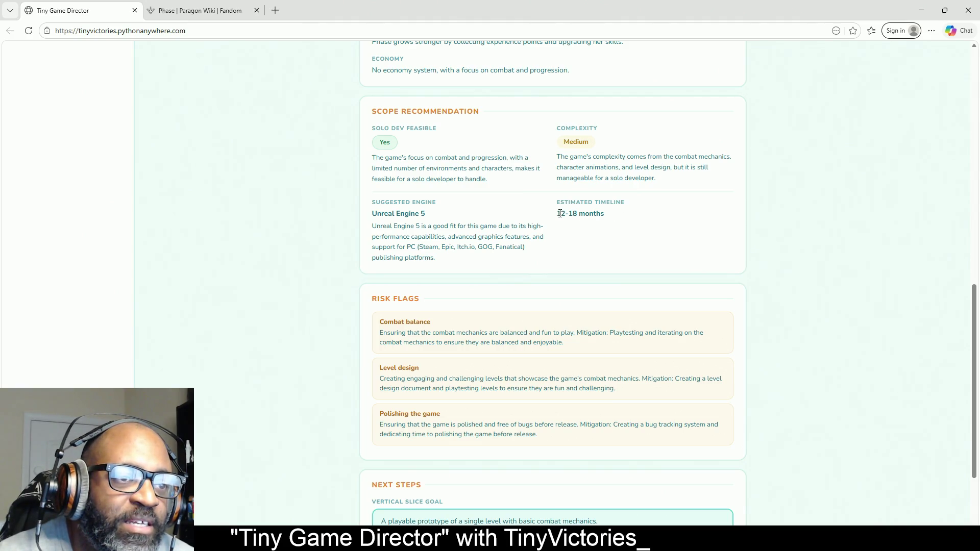
pyautogui.moveTo(559, 214); pyautogui.dragTo(629, 218)
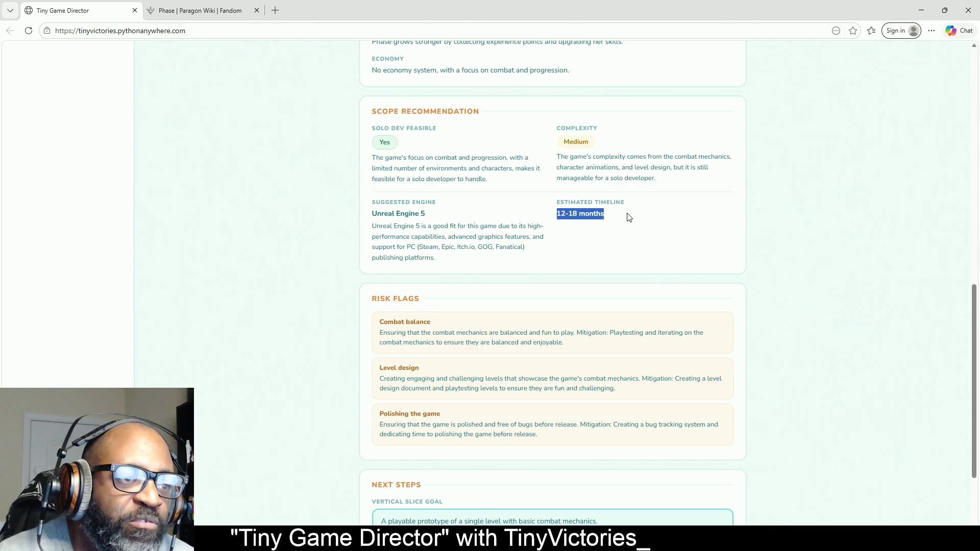
pyautogui.click(586, 231)
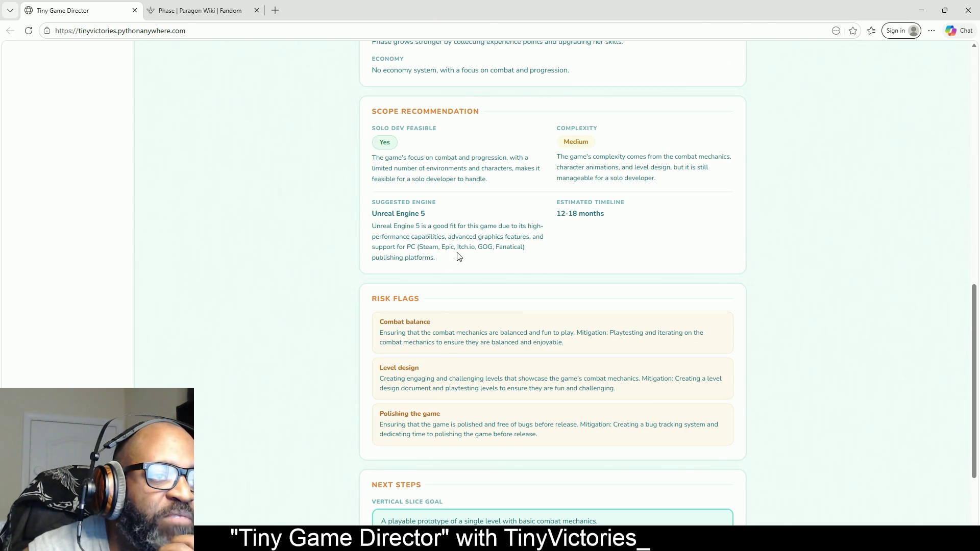
pyautogui.scroll(-1, 457, 257)
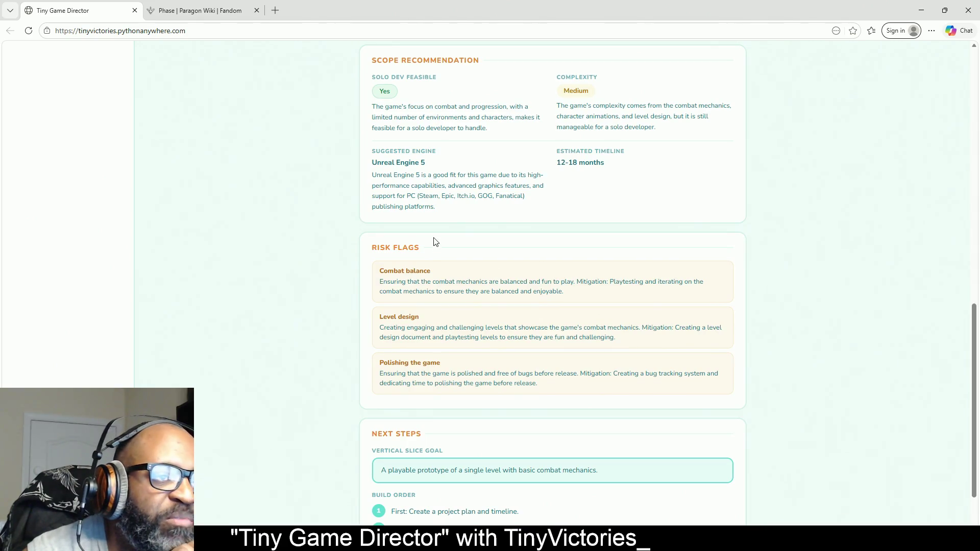
pyautogui.scroll(-1, 451, 210)
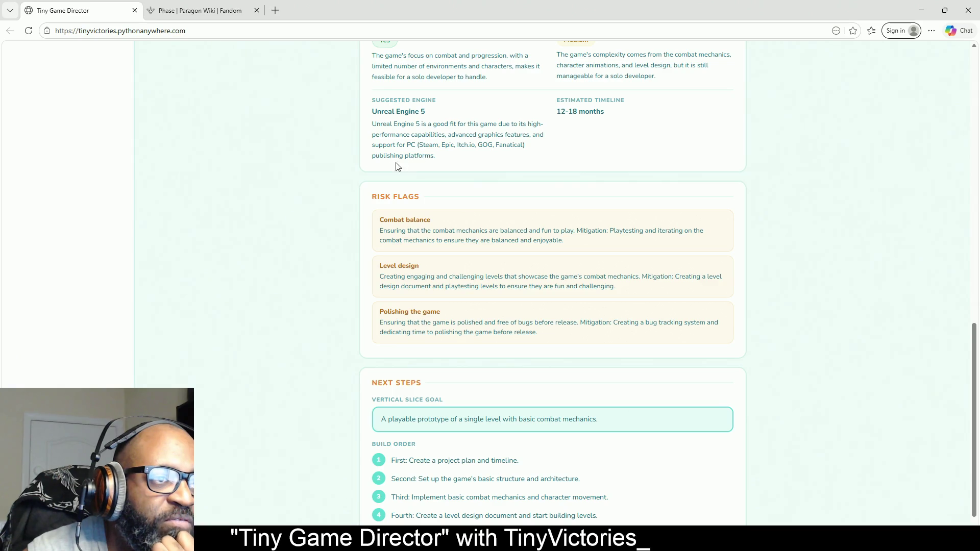
pyautogui.scroll(-1, 411, 252)
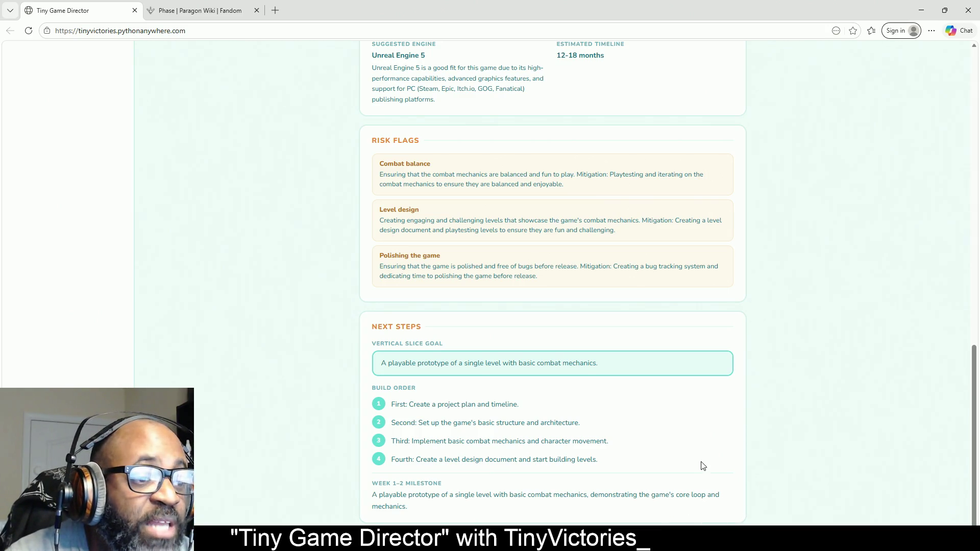
pyautogui.scroll(1, 808, 450)
pyautogui.scroll(15, 808, 449)
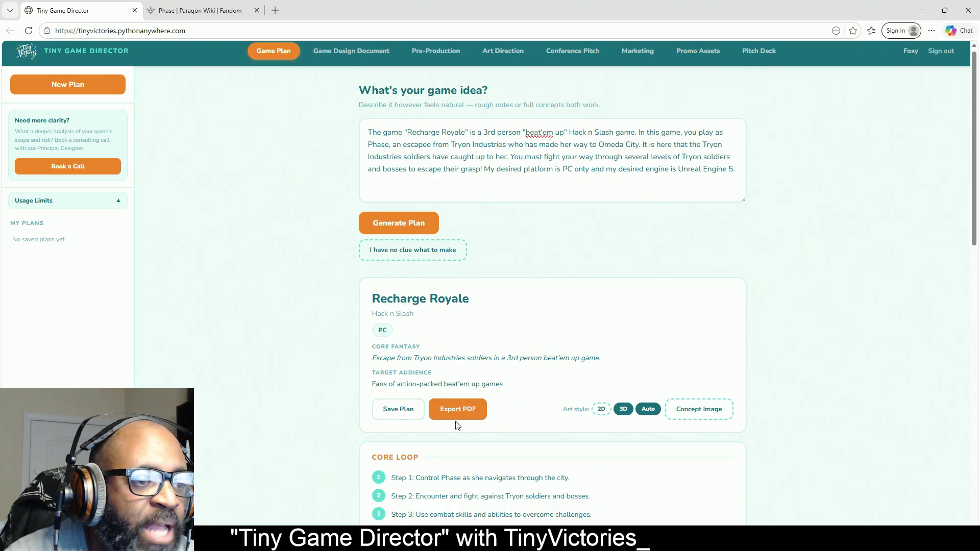
pyautogui.click(395, 424)
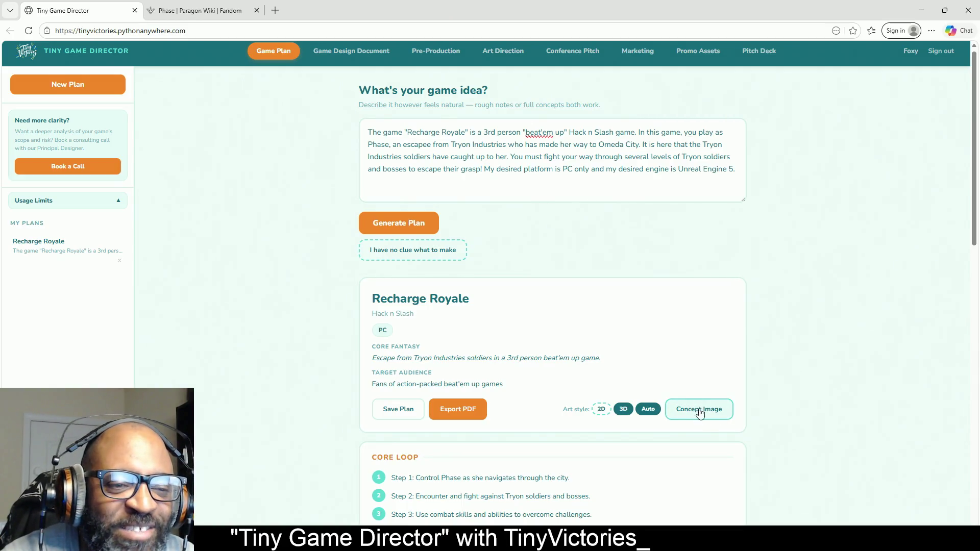
# Step: Generate a concept image for the saved Recharge Royale plan
pyautogui.scroll(-14, 726, 357)
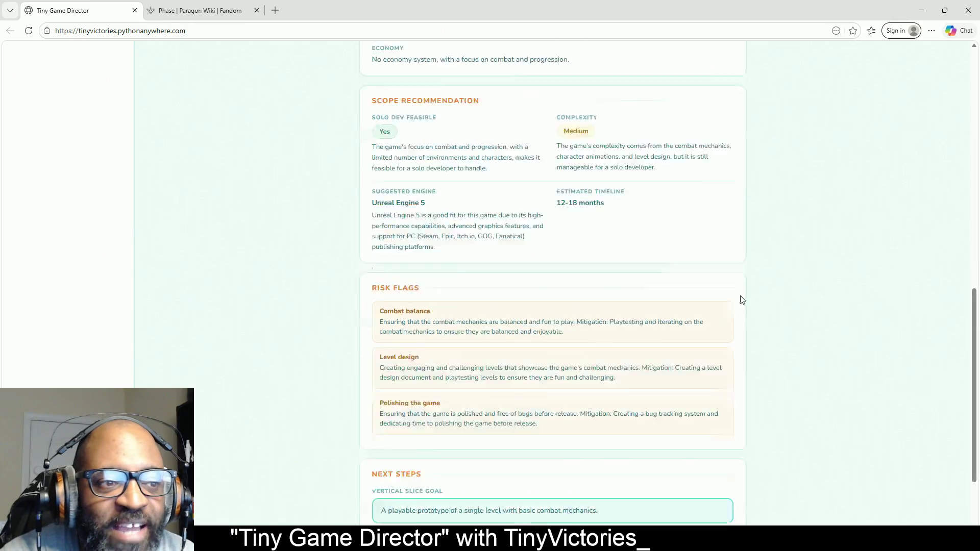
pyautogui.scroll(14, 725, 266)
pyautogui.click(696, 258)
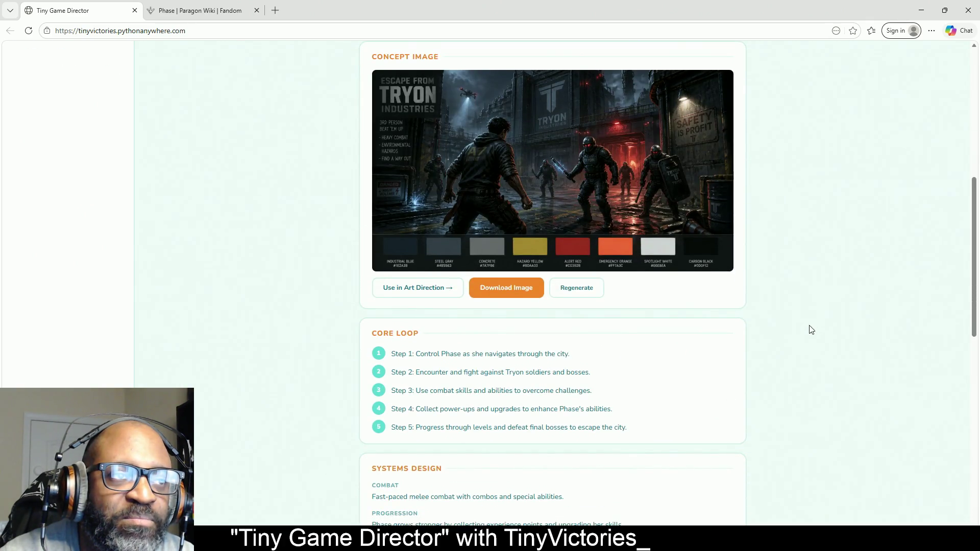
pyautogui.scroll(2, 810, 330)
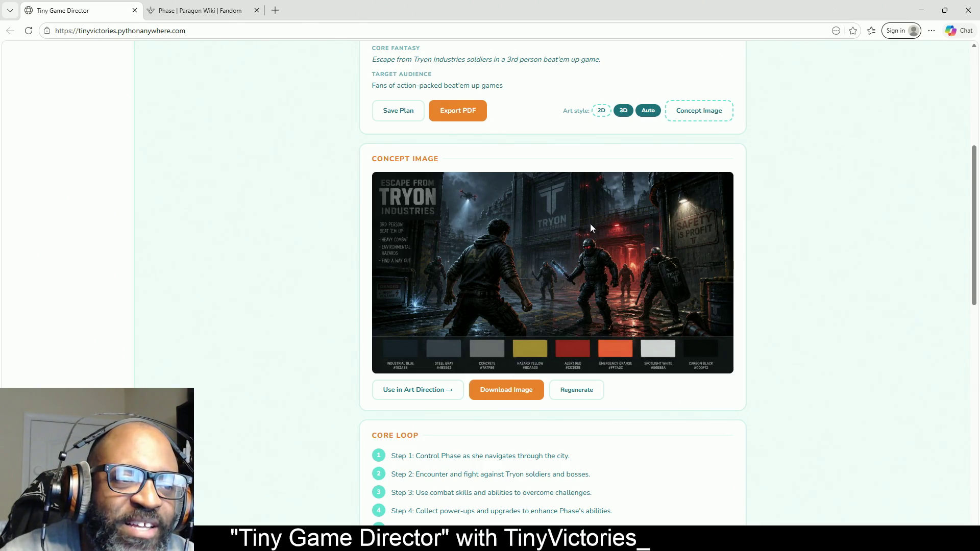
pyautogui.scroll(6, 477, 307)
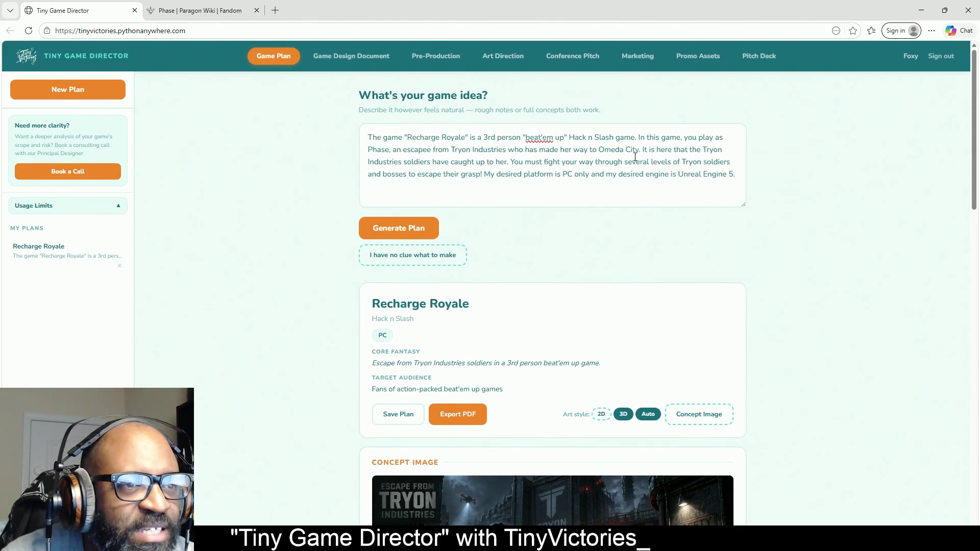
pyautogui.moveTo(561, 152); pyautogui.dragTo(569, 154)
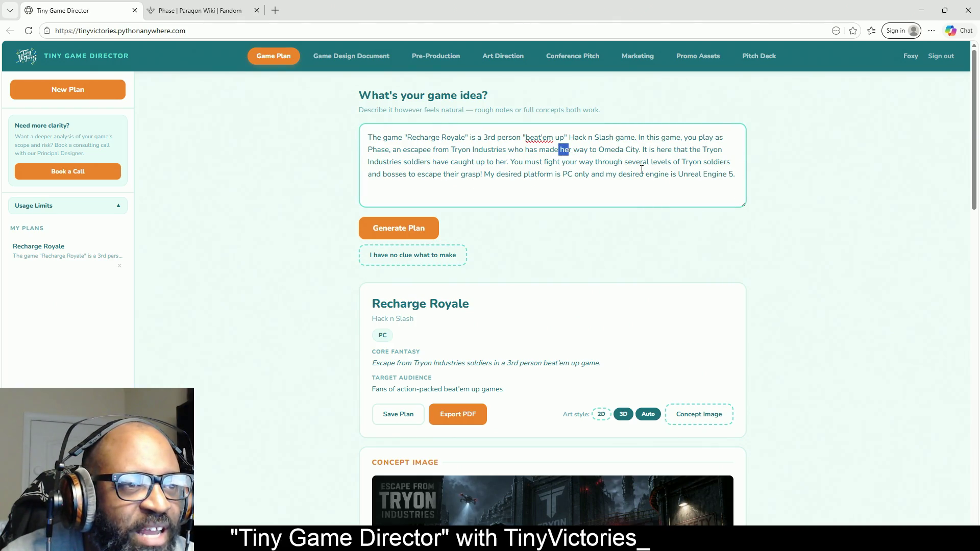
pyautogui.moveTo(497, 163)
pyautogui.mouseDown()
pyautogui.moveTo(508, 174)
pyautogui.moveTo(505, 164)
pyautogui.mouseUp()
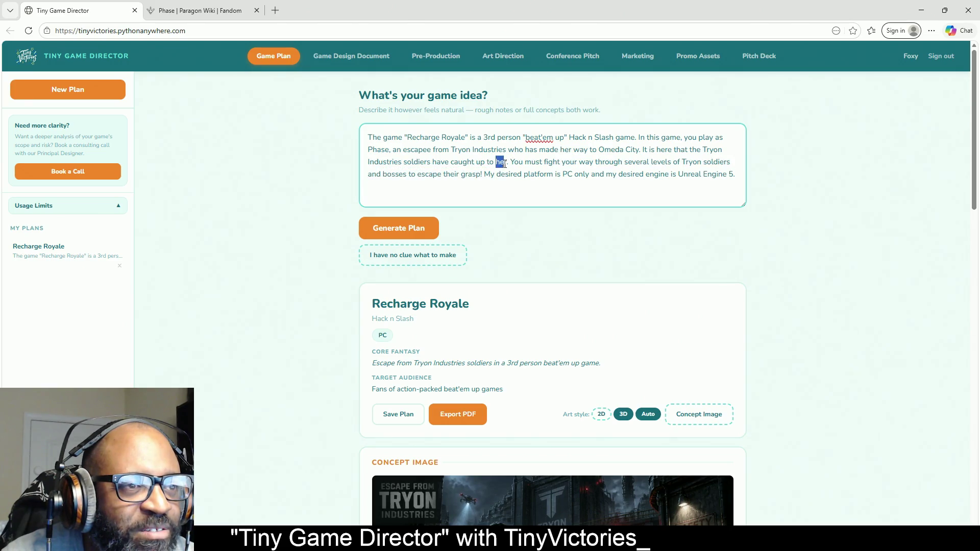
pyautogui.scroll(-4, 764, 264)
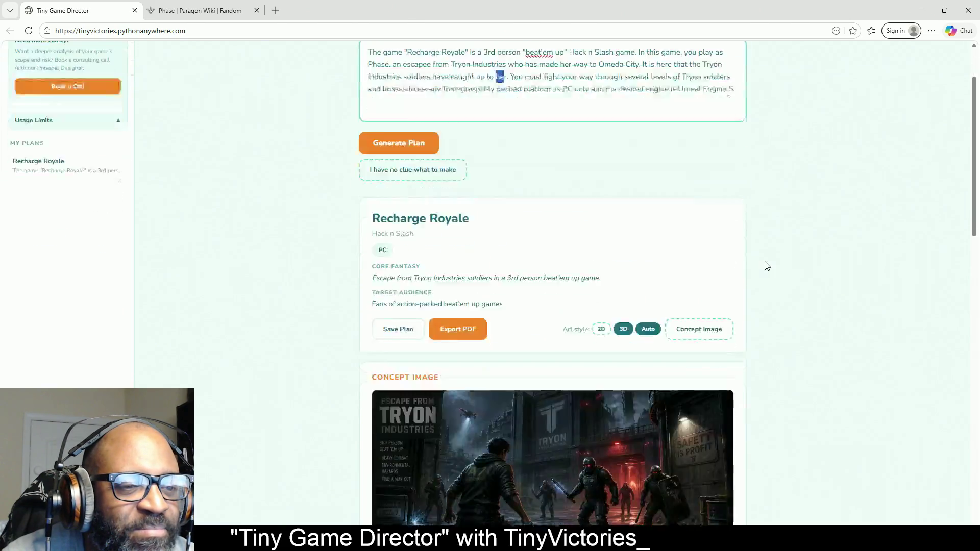
pyautogui.scroll(-3, 660, 249)
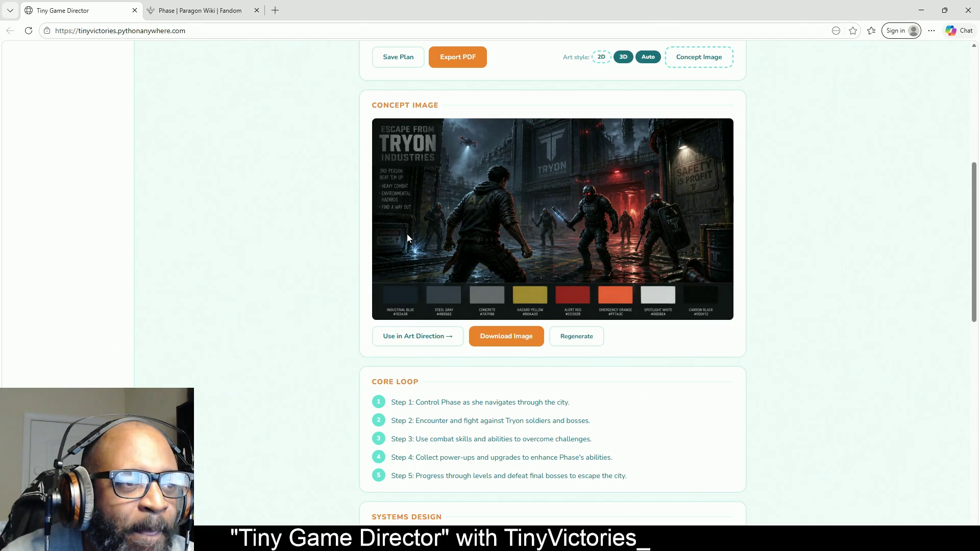
pyautogui.scroll(7, 712, 238)
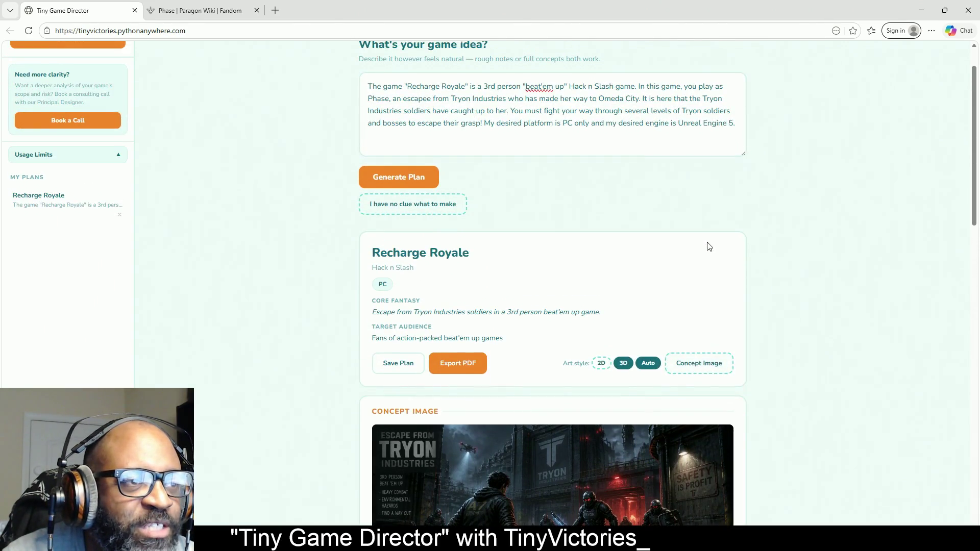
pyautogui.scroll(-6, 519, 282)
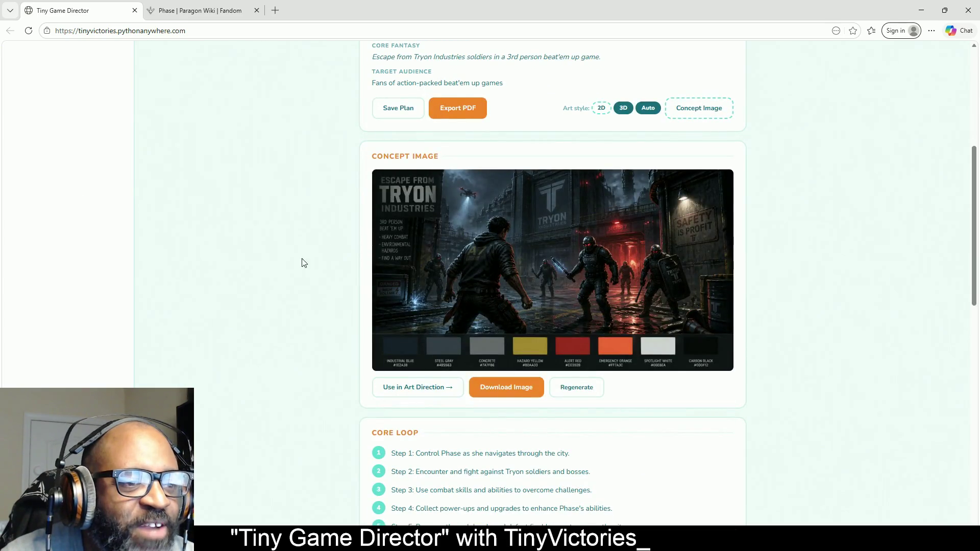
pyautogui.scroll(4, 253, 322)
pyautogui.scroll(-4, 256, 322)
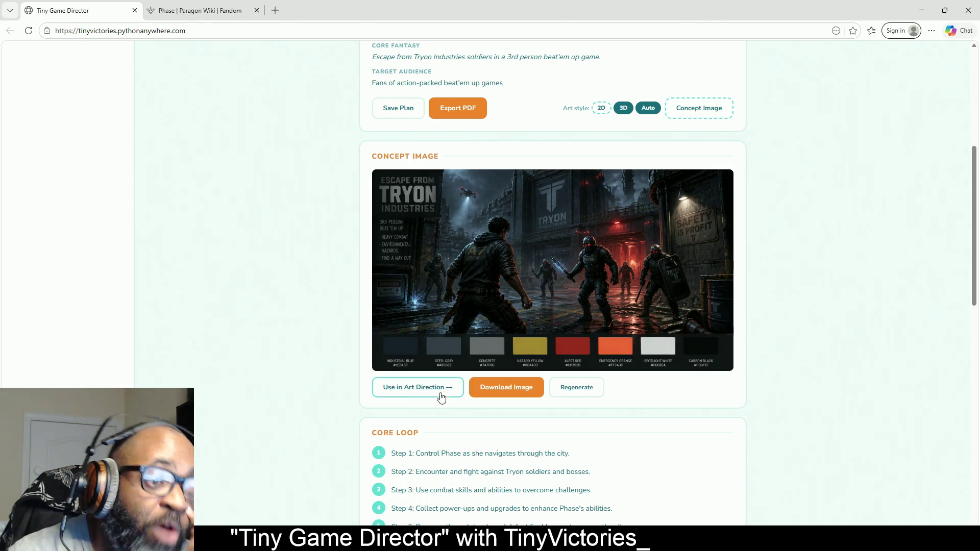
pyautogui.scroll(6, 459, 360)
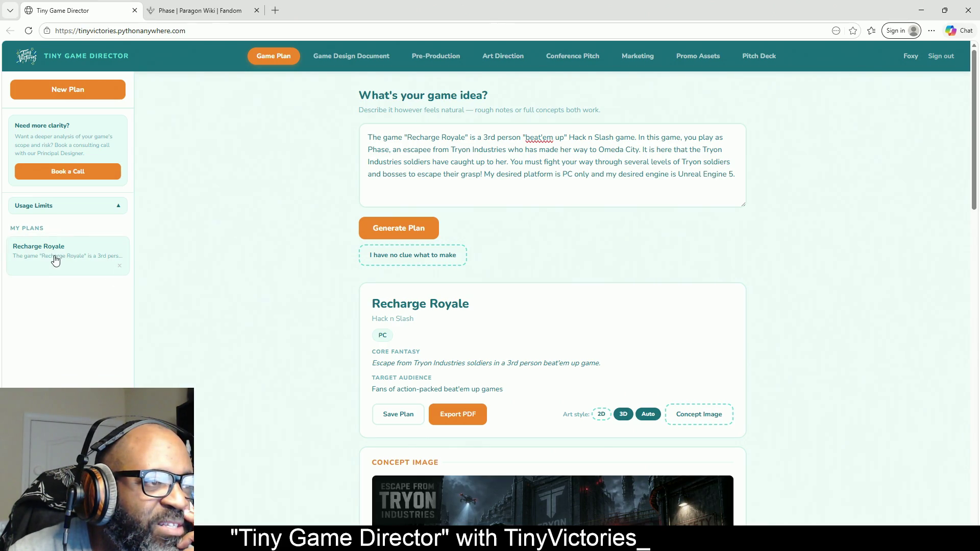
pyautogui.scroll(-4, 313, 407)
pyautogui.scroll(2, 53, 166)
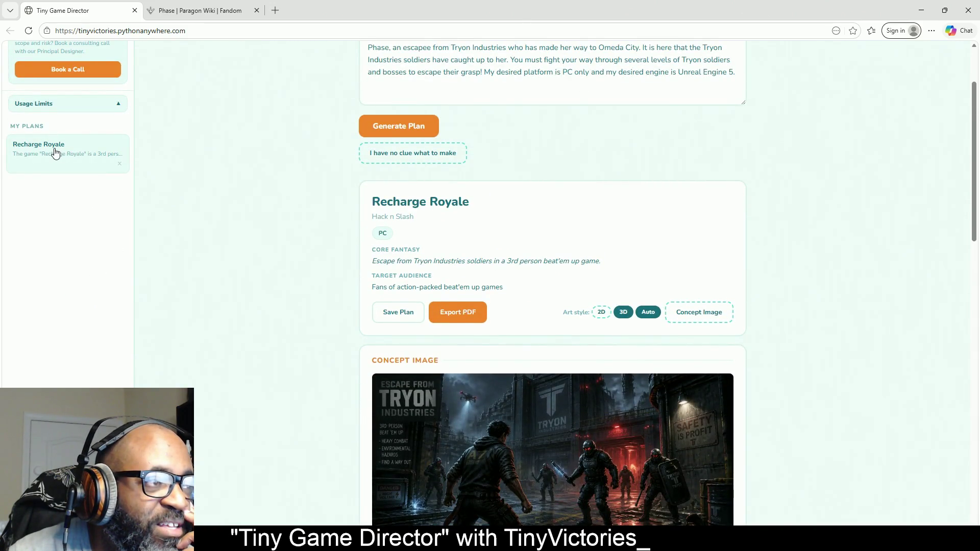
pyautogui.scroll(-6, 301, 316)
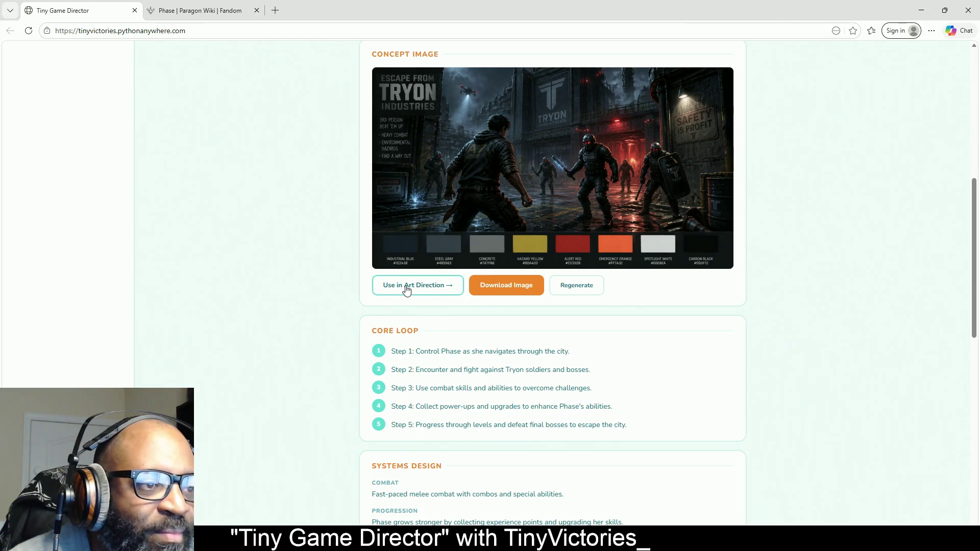
# Step: Send the concept image to Art Direction, note the sheets-upgrade notice, and return to Game Plan
pyautogui.click(409, 290)
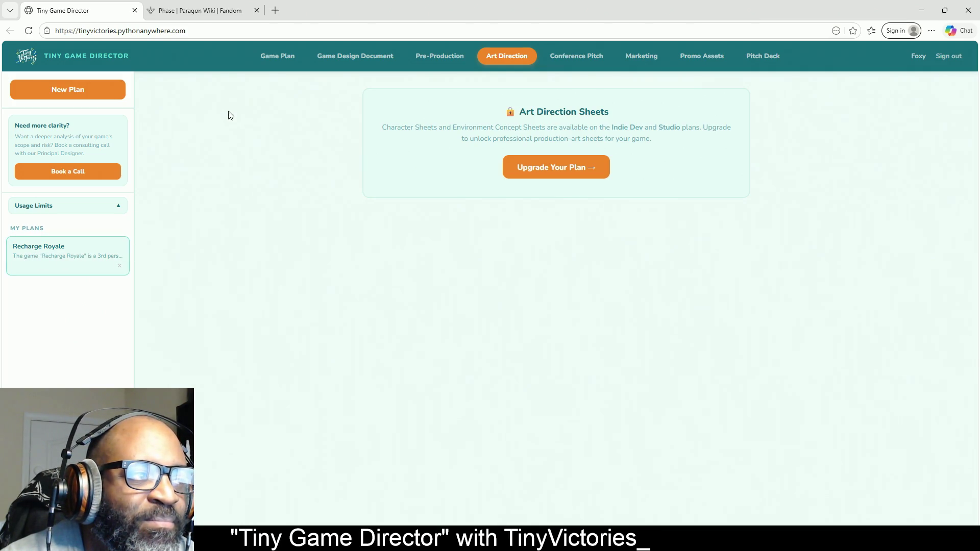
pyautogui.click(280, 59)
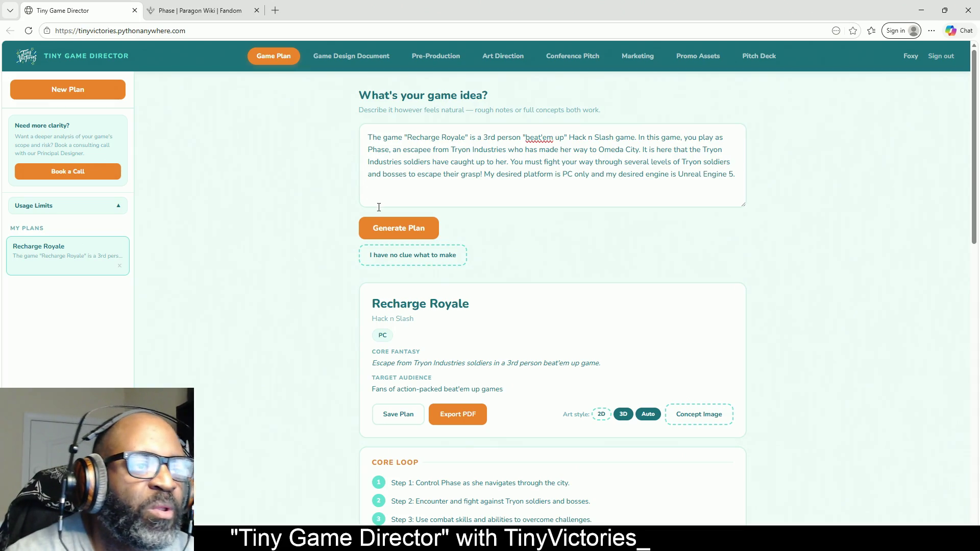
# Step: Reload the page twice, reopening the saved Recharge Royale plan from My Plans each time
pyautogui.click(29, 31)
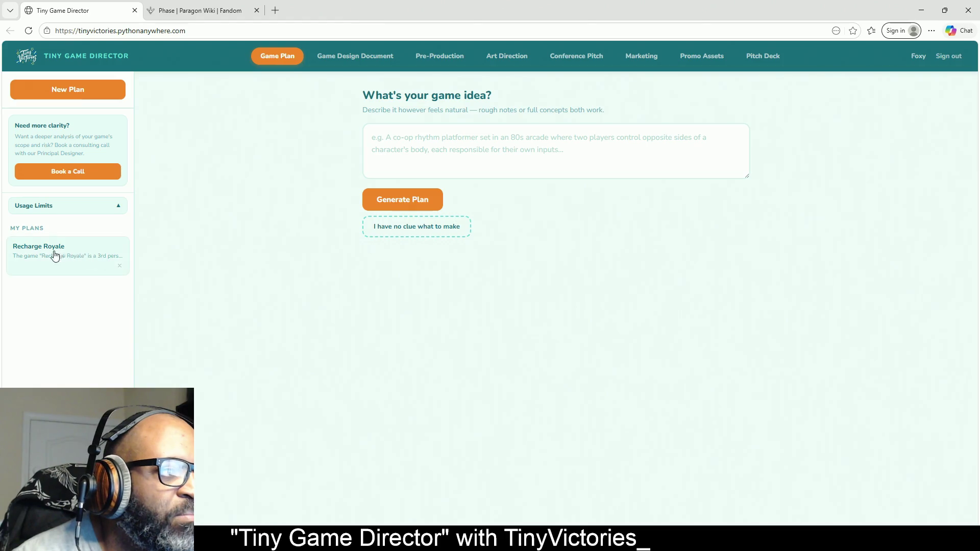
pyautogui.click(75, 252)
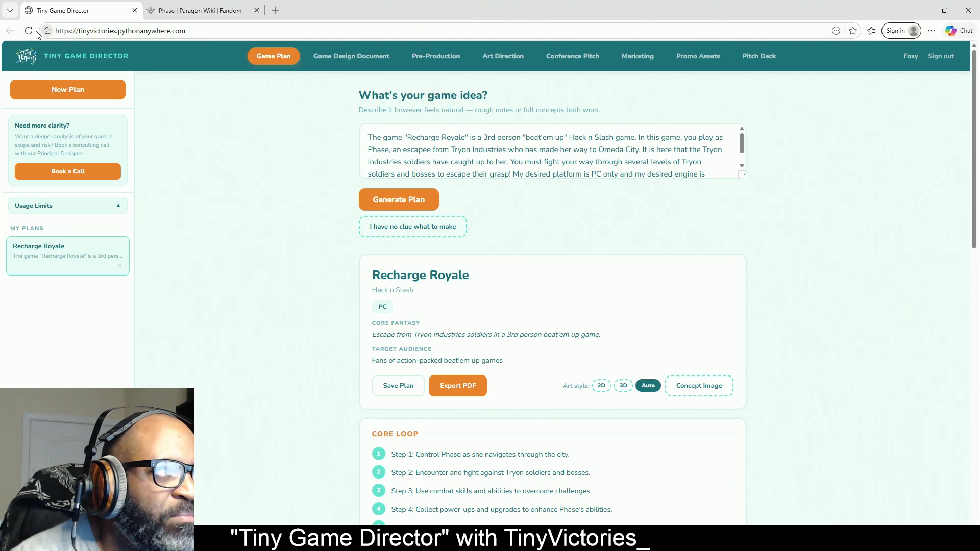
pyautogui.click(27, 56)
pyautogui.click(63, 245)
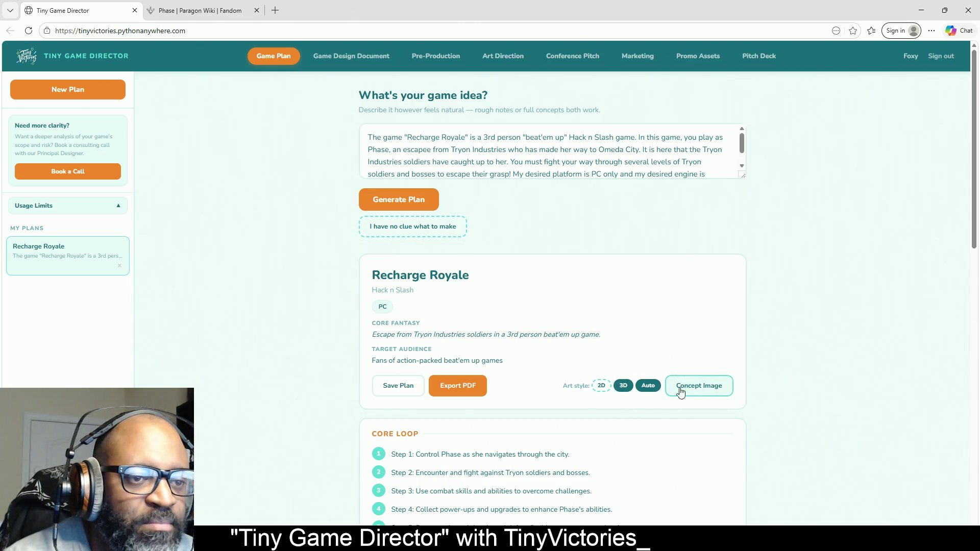
# Step: Generate a new 3D-style concept image, 'Escape From Tryon Industries', with its colour palette strip
pyautogui.click(630, 389)
pyautogui.click(708, 390)
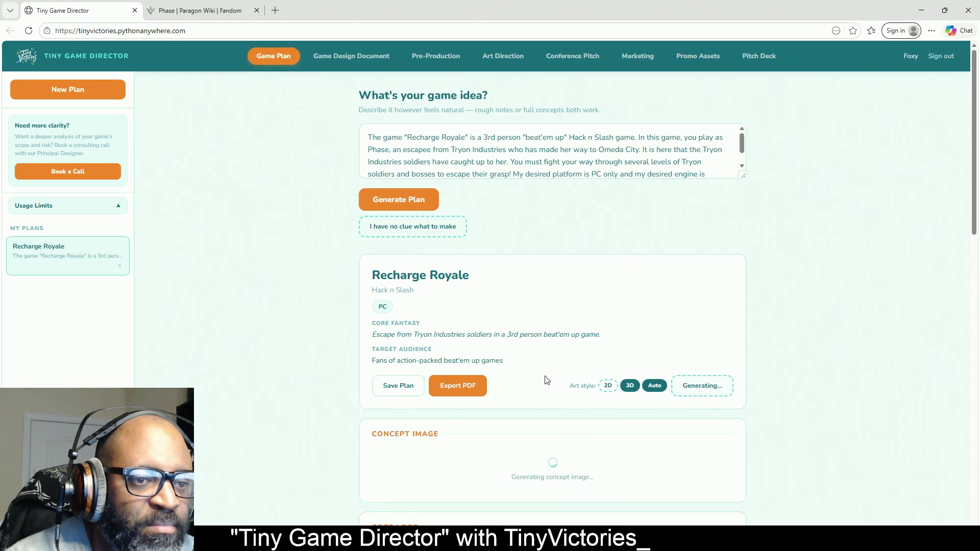
pyautogui.scroll(-1, 793, 305)
pyautogui.scroll(-2, 793, 305)
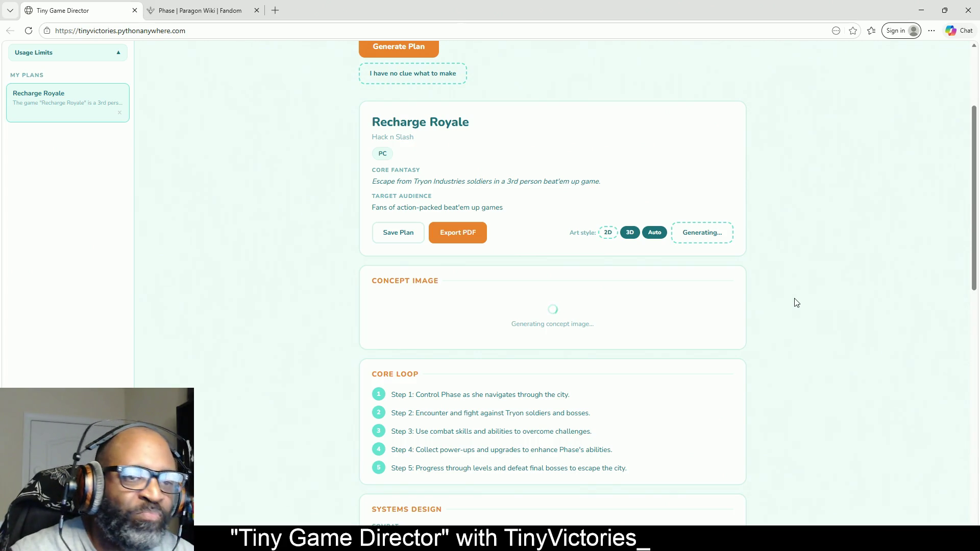
pyautogui.scroll(3, 816, 247)
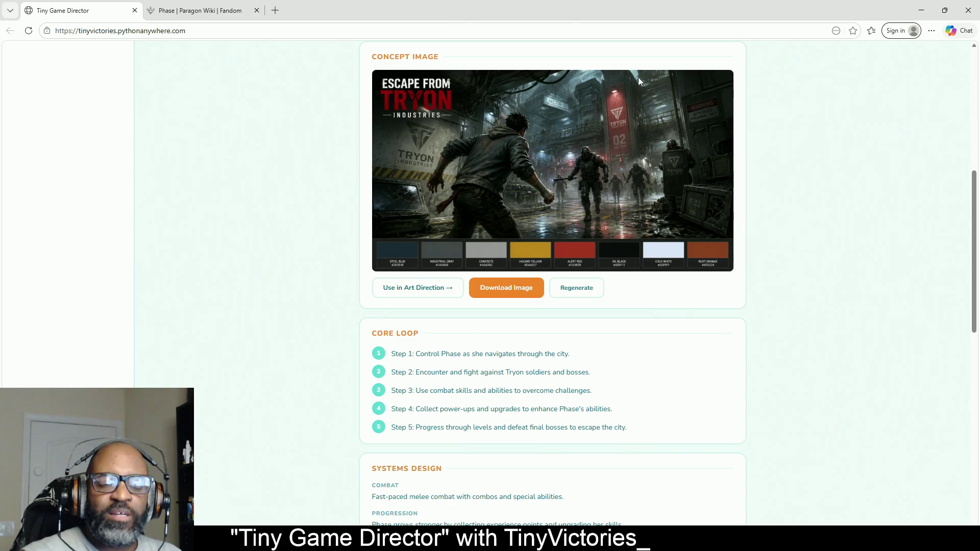
# Step: Make the 'Escape From Tryon Industries' image the Art Direction reference and review that page
pyautogui.click(440, 295)
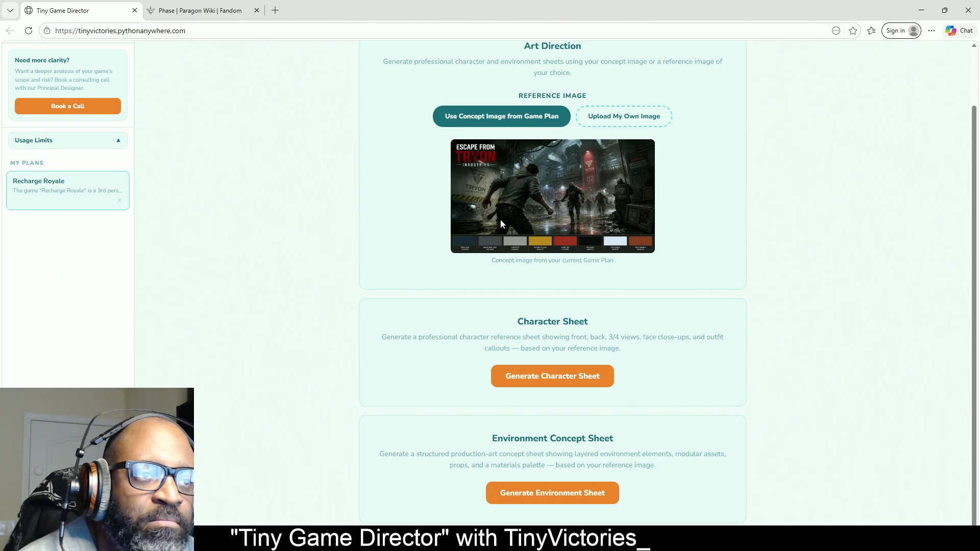
pyautogui.scroll(1, 537, 173)
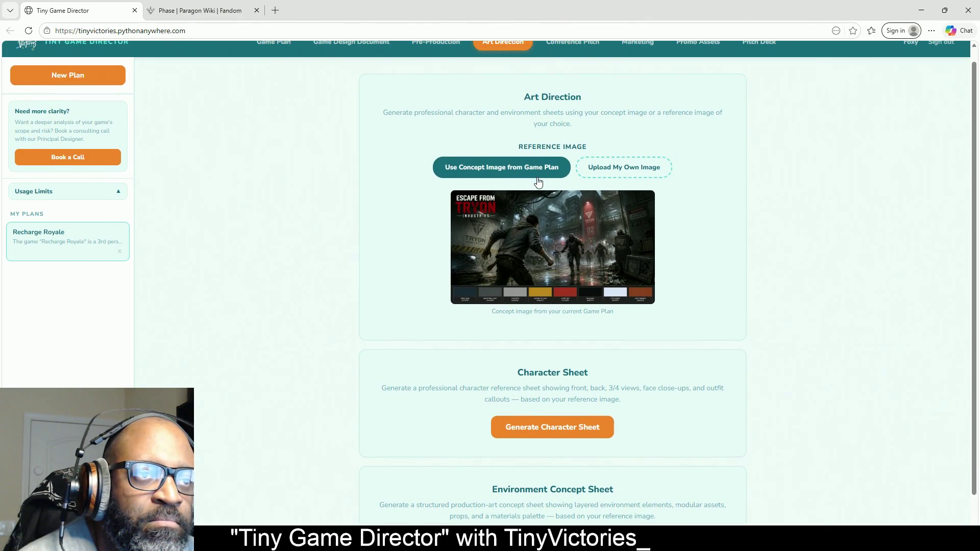
pyautogui.scroll(-1, 537, 183)
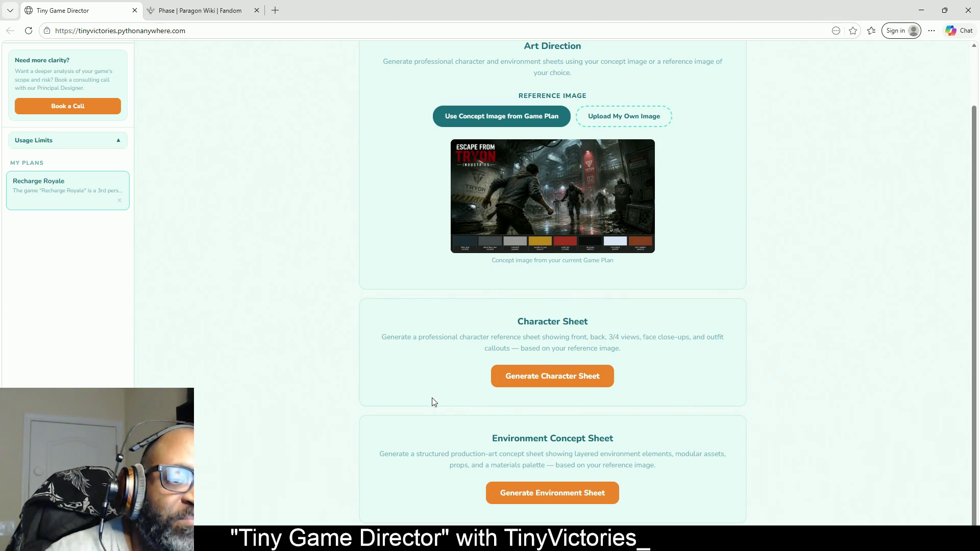
pyautogui.scroll(1, 348, 402)
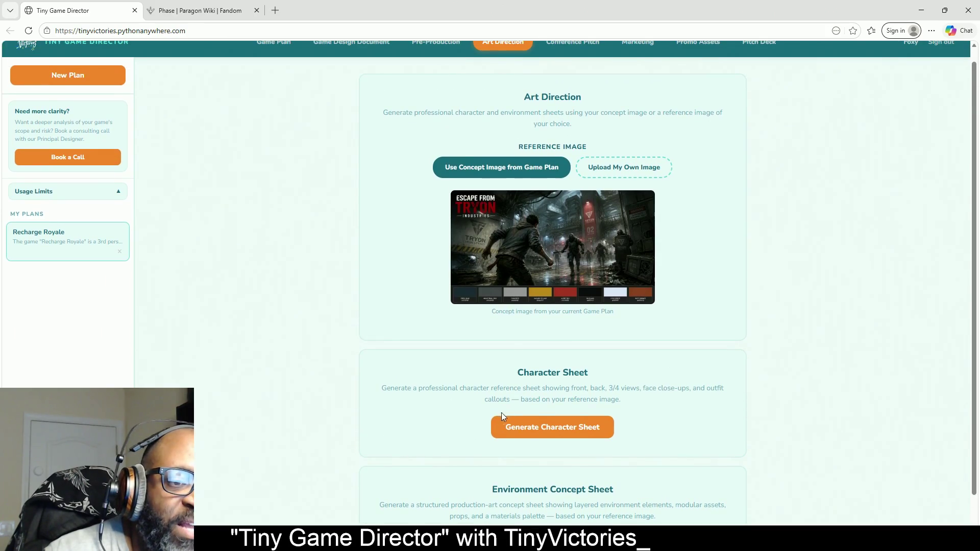
pyautogui.scroll(-1, 460, 357)
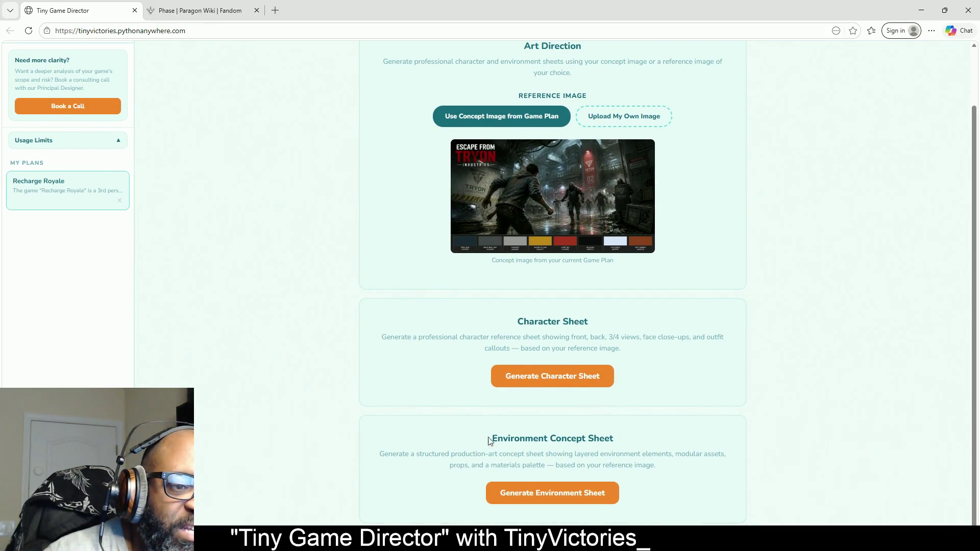
pyautogui.scroll(2, 396, 429)
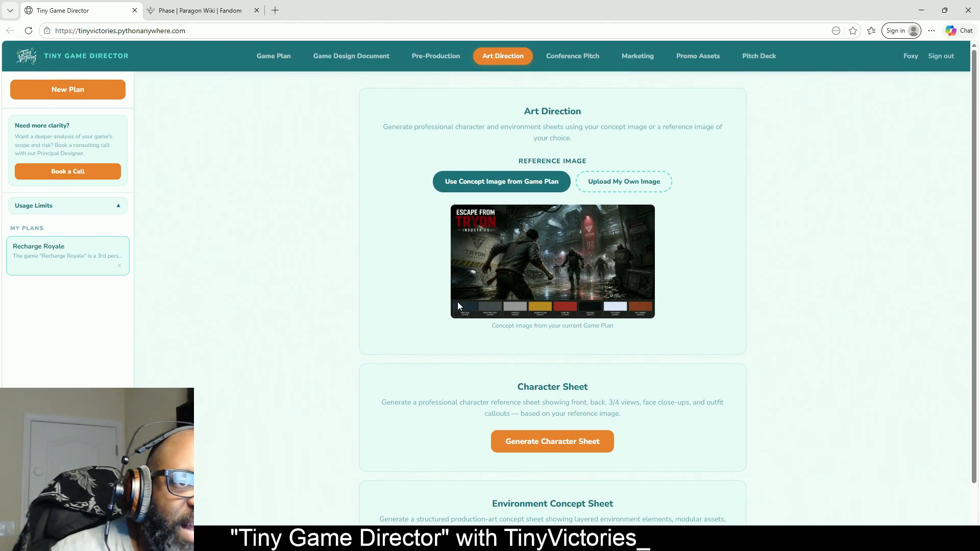
# Step: Return to the Game Plan via the GDD tab and enlarge the idea box to show the full Recharge Royale description
pyautogui.click(345, 60)
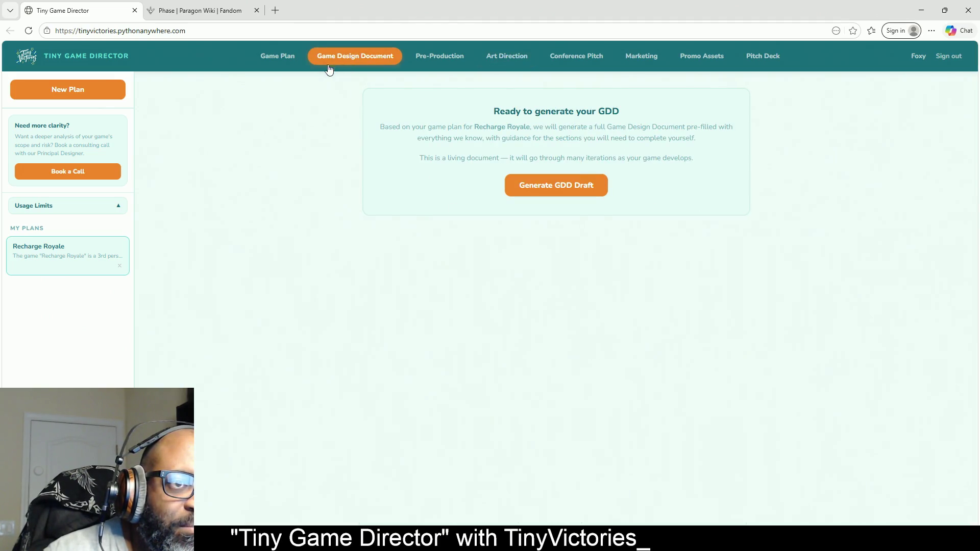
pyautogui.click(281, 58)
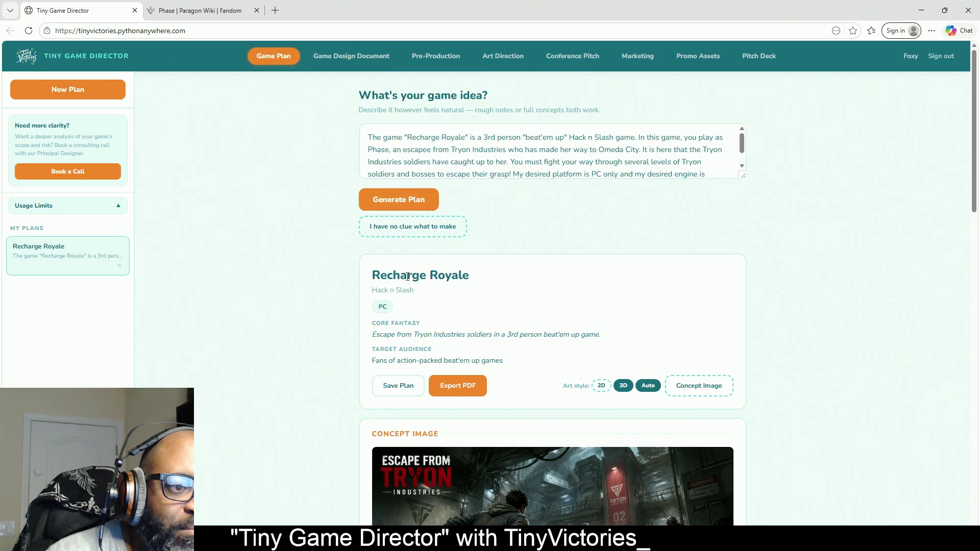
pyautogui.scroll(-3, 333, 299)
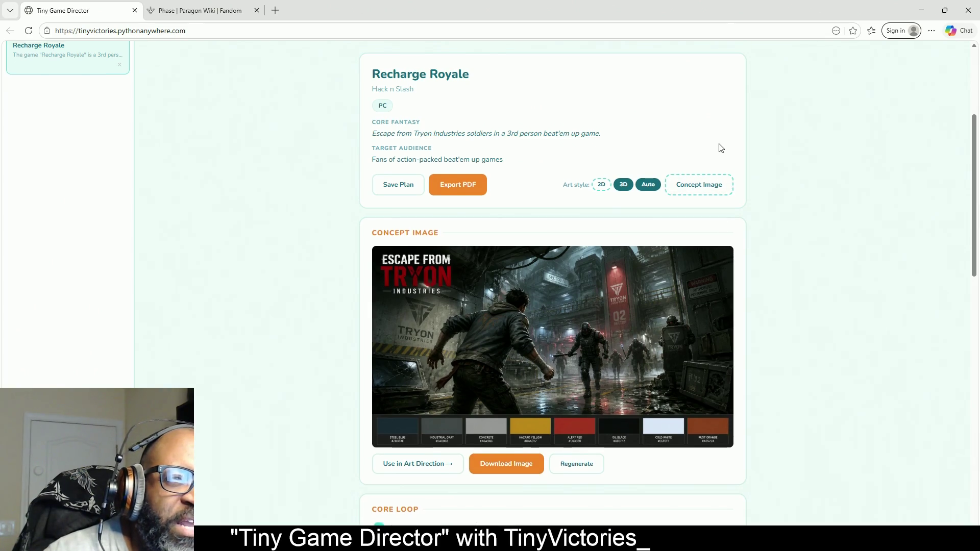
pyautogui.scroll(4, 718, 149)
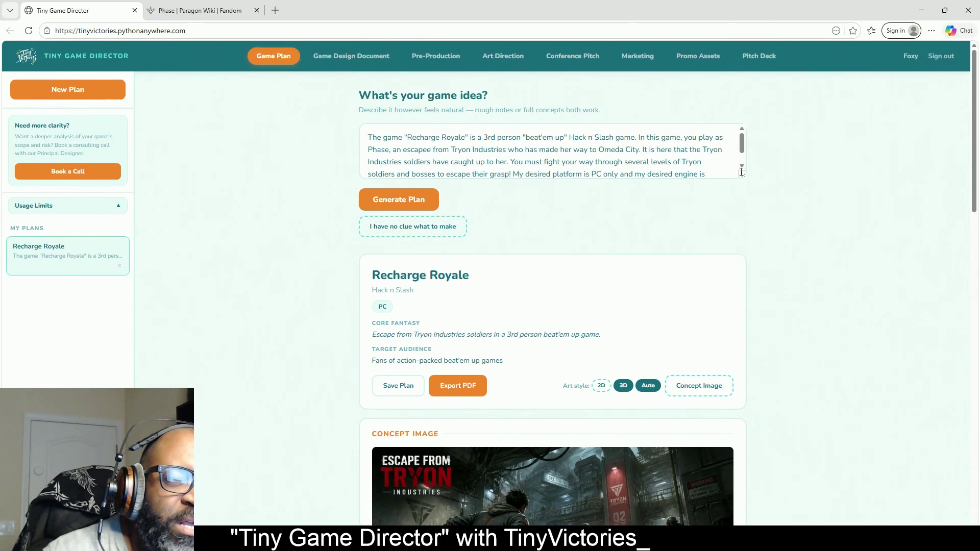
pyautogui.moveTo(744, 177); pyautogui.dragTo(746, 253)
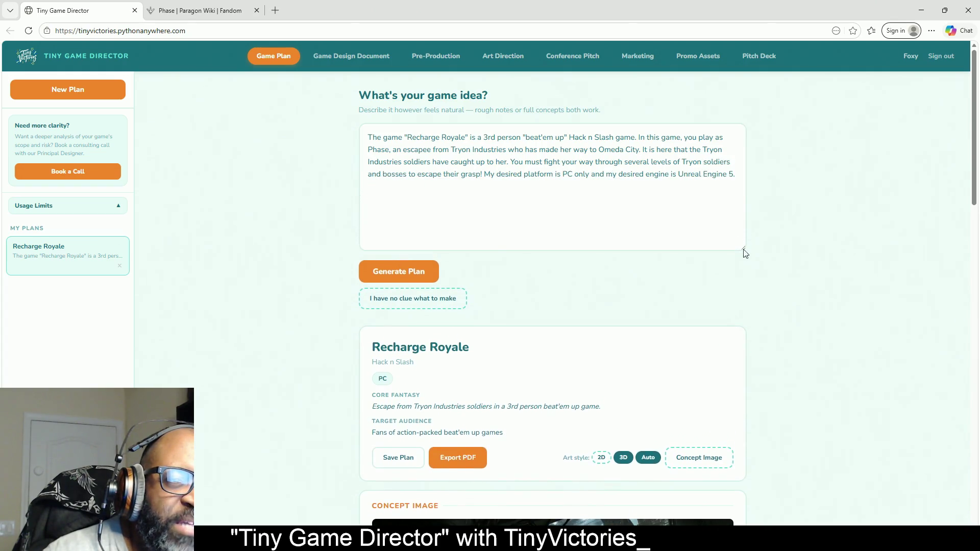
pyautogui.moveTo(737, 179)
pyautogui.mouseDown()
pyautogui.moveTo(542, 138)
pyautogui.moveTo(327, 132)
pyautogui.mouseUp()
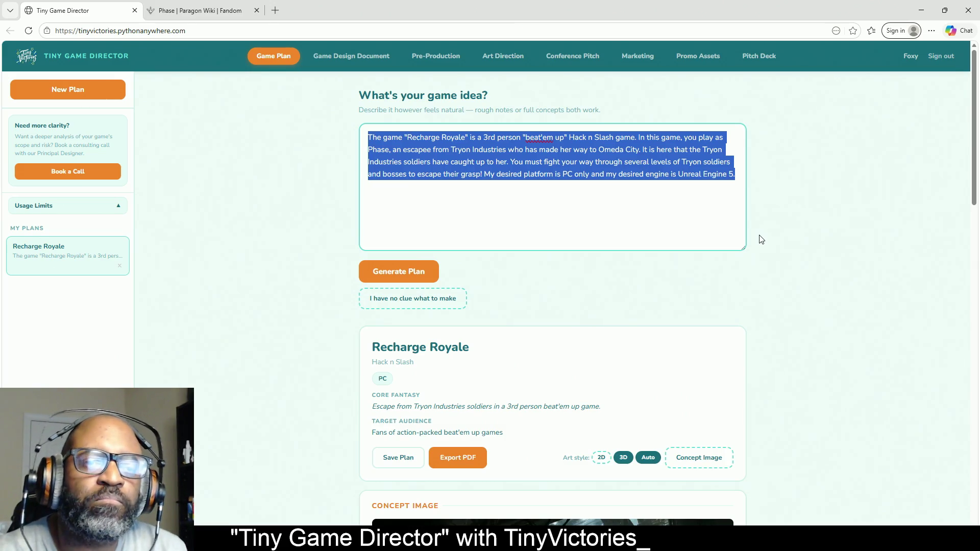
# Step: Deselect the idea text, check the new concept image below it, then go to Art Direction
pyautogui.click(791, 244)
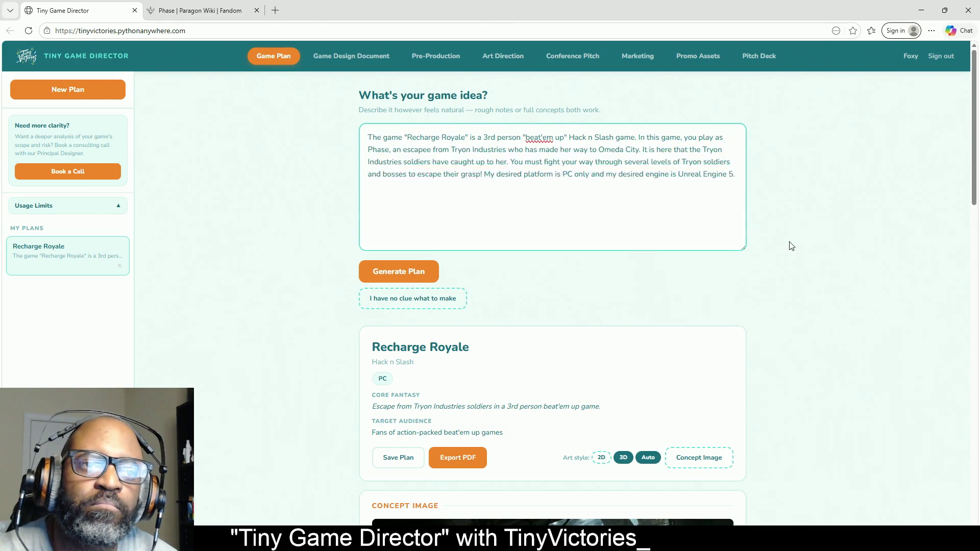
pyautogui.scroll(-3, 807, 321)
pyautogui.scroll(-3, 807, 319)
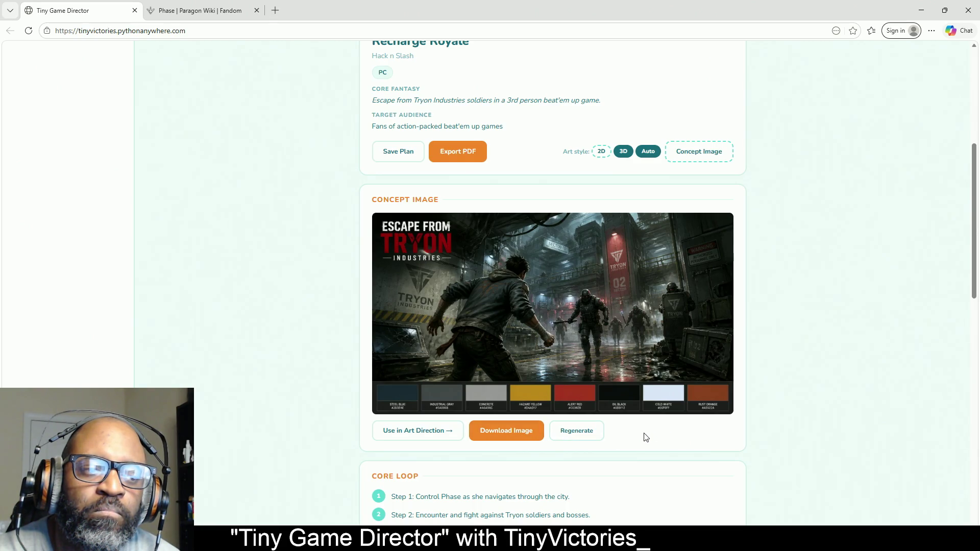
pyautogui.scroll(6, 440, 366)
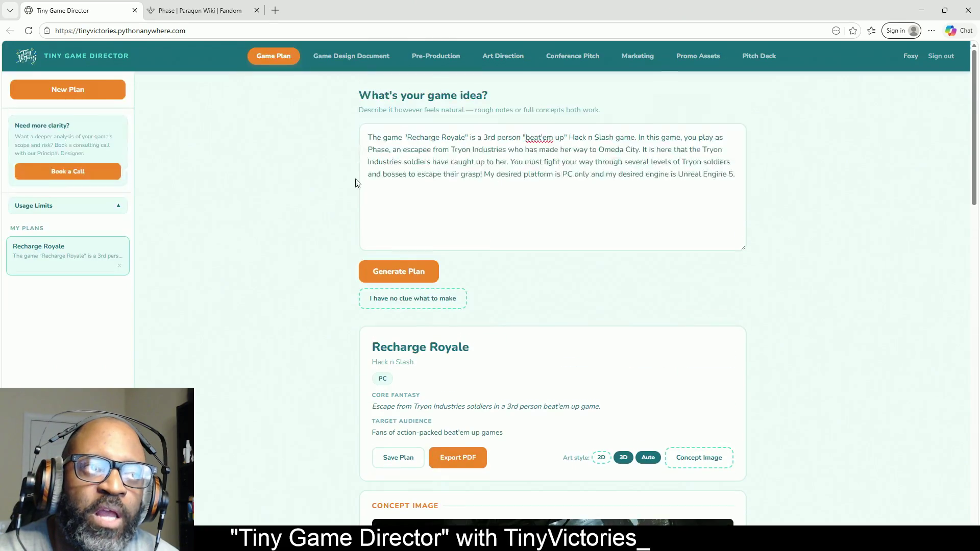
pyautogui.click(505, 60)
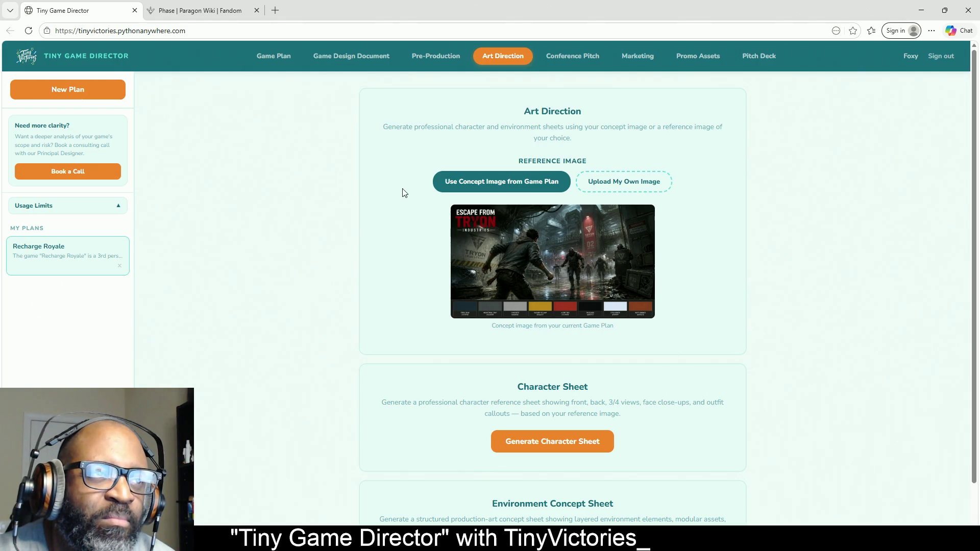
# Step: Go back to the Recharge Royale Game Plan page with its Hack n Slash plan card
pyautogui.click(273, 57)
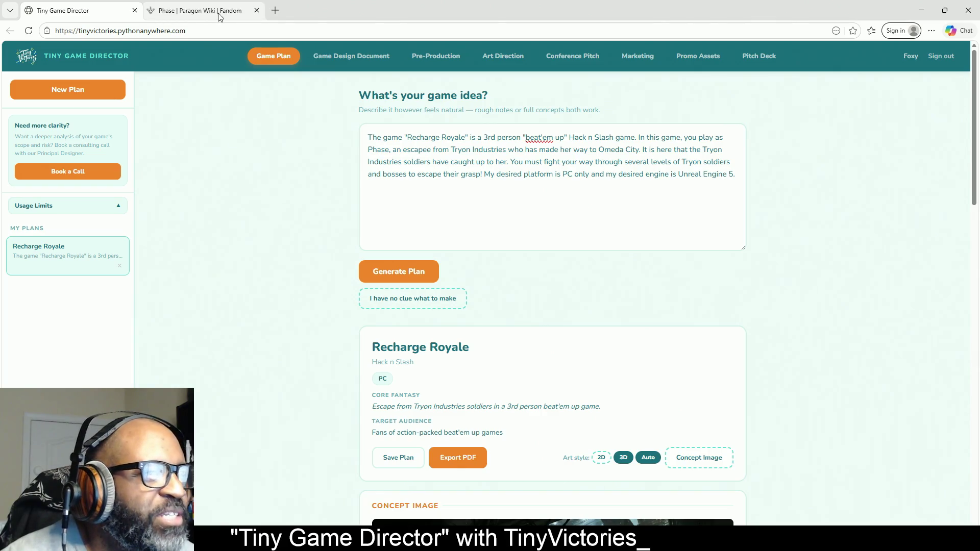
pyautogui.moveTo(216, 14)
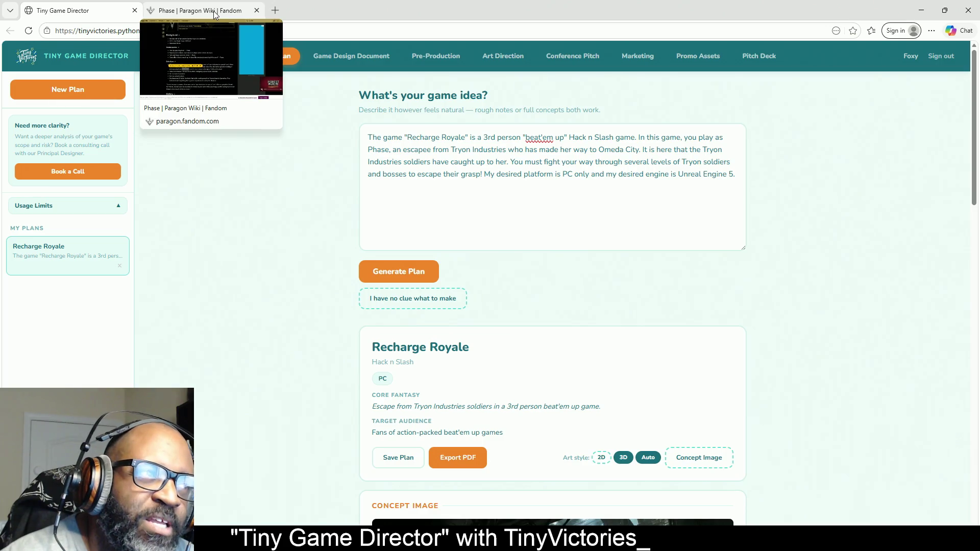
# Step: On the Phase wiki page, browse the Cobalt Default, Tier I, Panda Power and Shadow Lynx skins
pyautogui.click(214, 14)
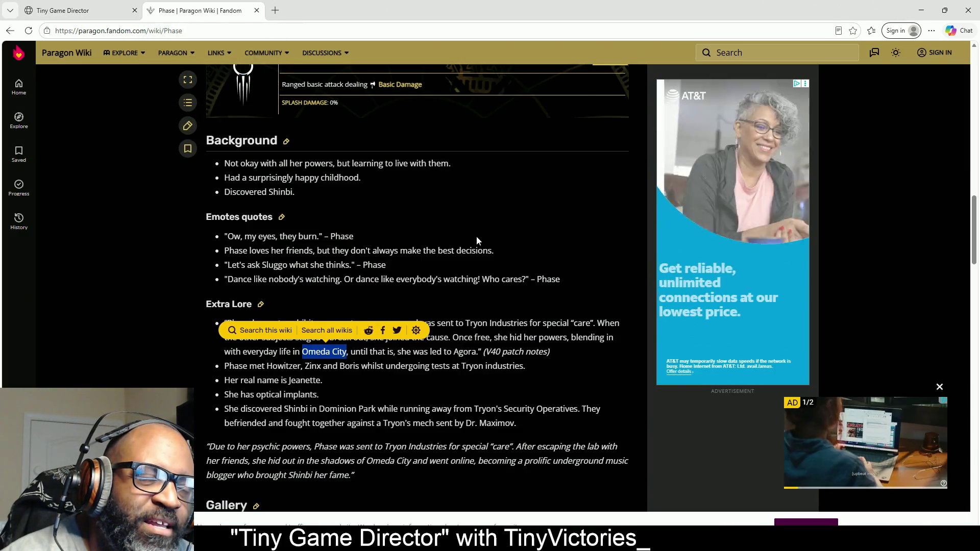
pyautogui.scroll(-10, 477, 240)
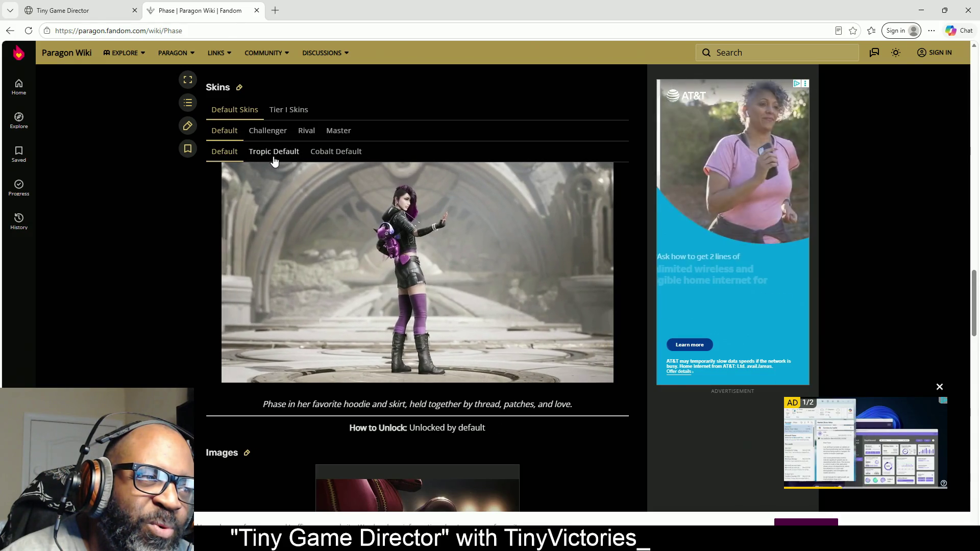
pyautogui.click(336, 152)
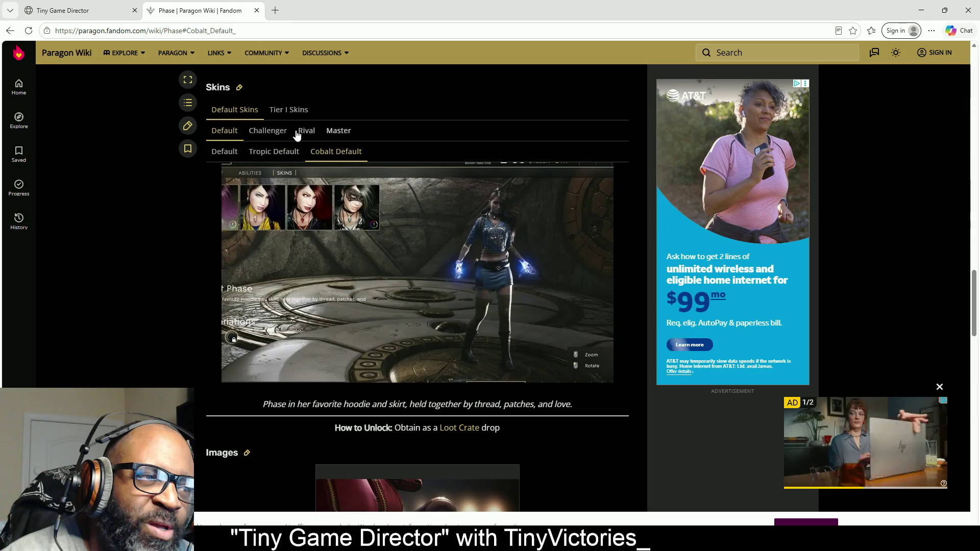
pyautogui.scroll(1, 271, 153)
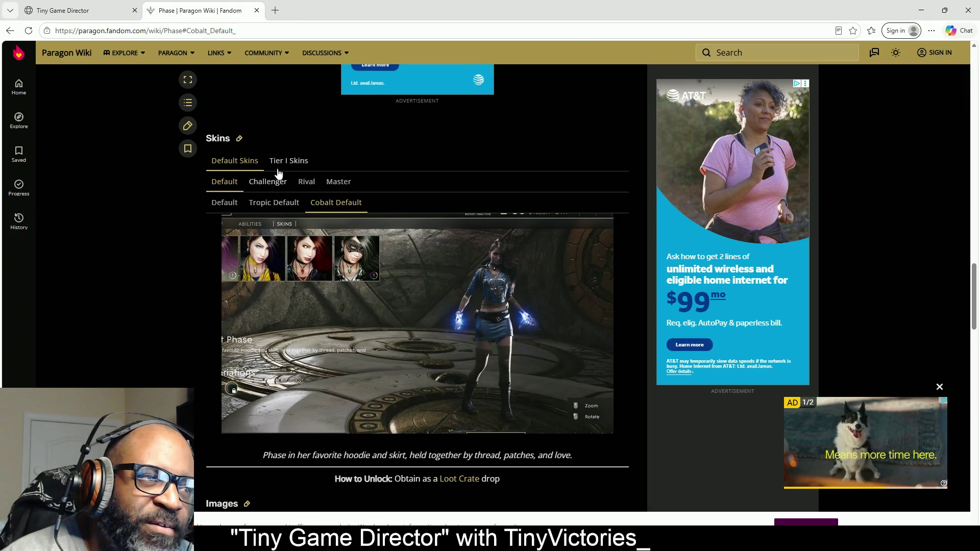
pyautogui.click(280, 161)
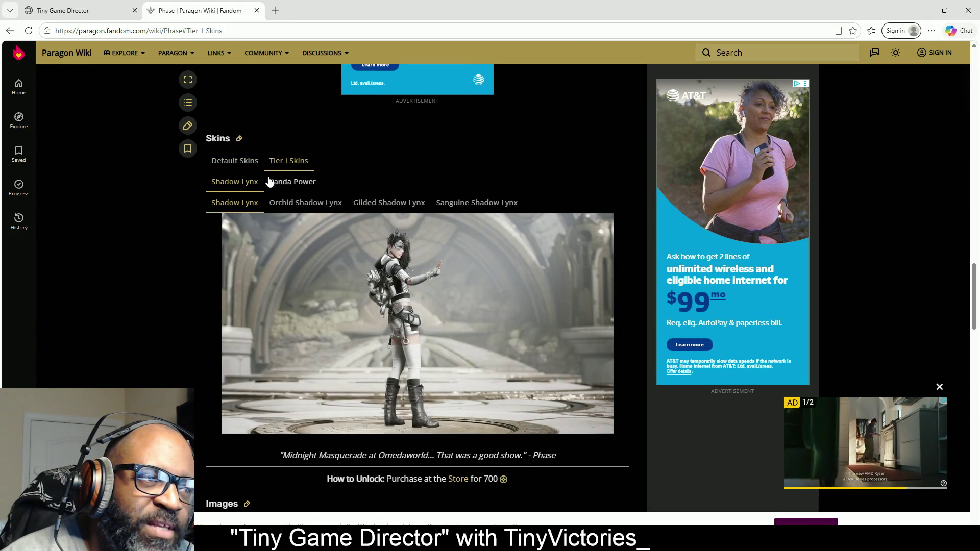
pyautogui.click(269, 182)
pyautogui.click(246, 184)
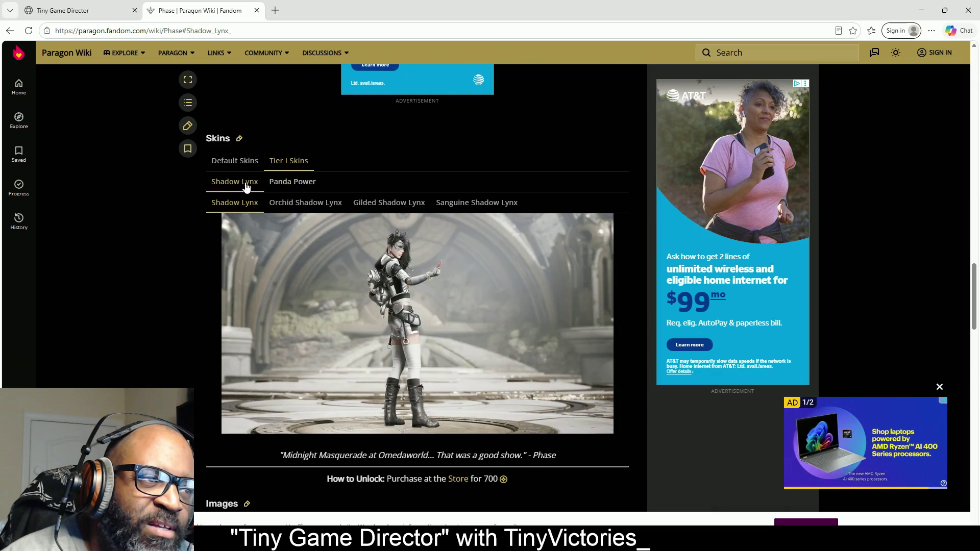
pyautogui.click(242, 164)
# Step: Preview Phase's Challenger, Master, Rival, Tropic and purple Default skins
pyautogui.click(269, 183)
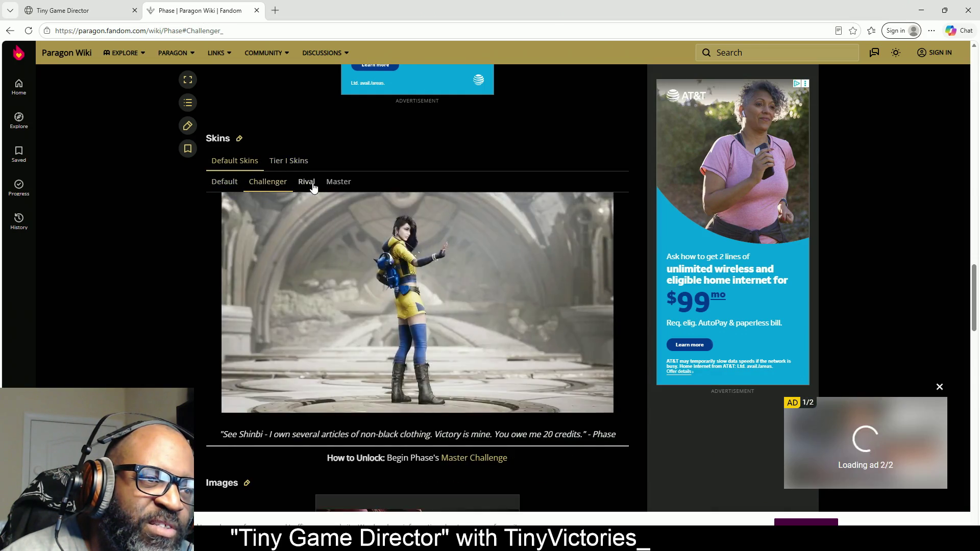
pyautogui.click(339, 182)
pyautogui.click(305, 183)
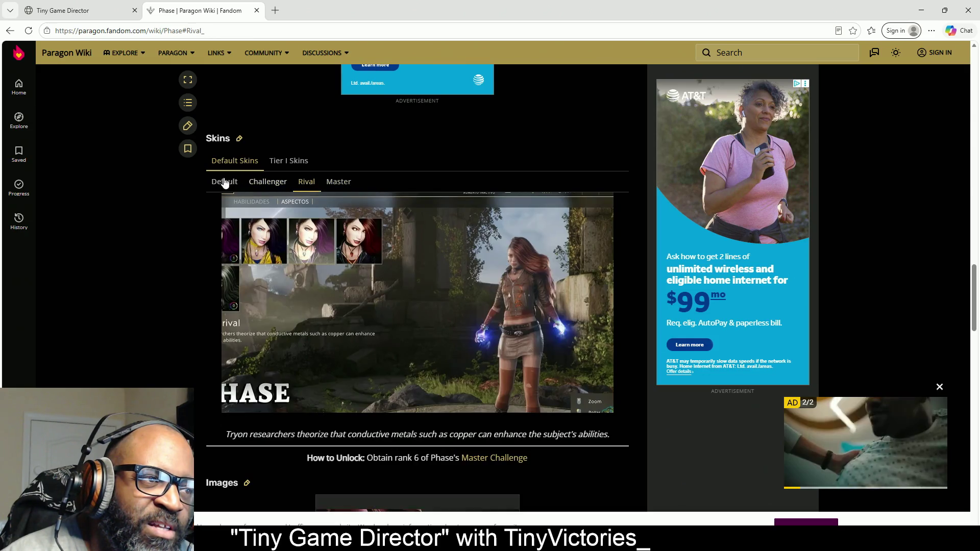
pyautogui.click(225, 182)
pyautogui.click(286, 204)
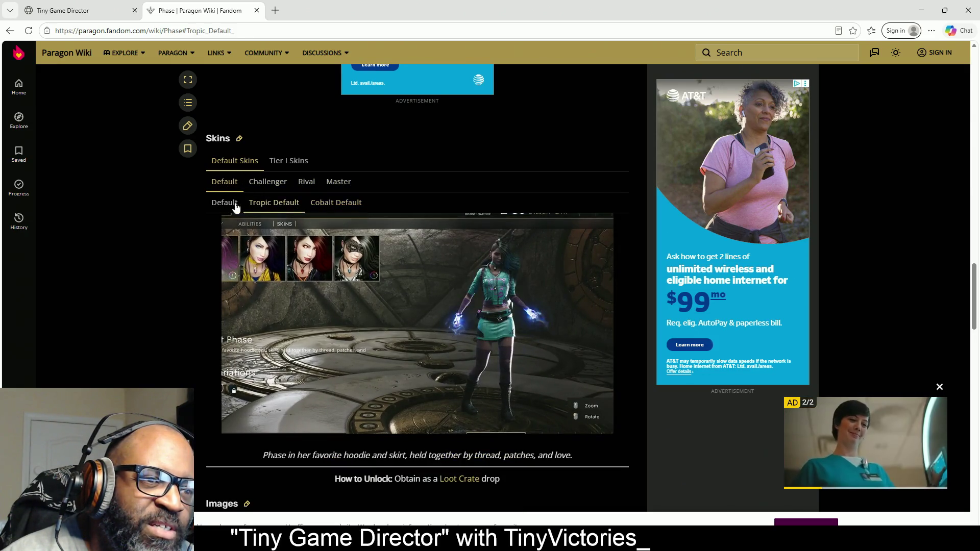
pyautogui.click(235, 204)
# Step: Scroll through the Phase page and back to her Expert difficulty, base stats and overview
pyautogui.scroll(-3, 404, 163)
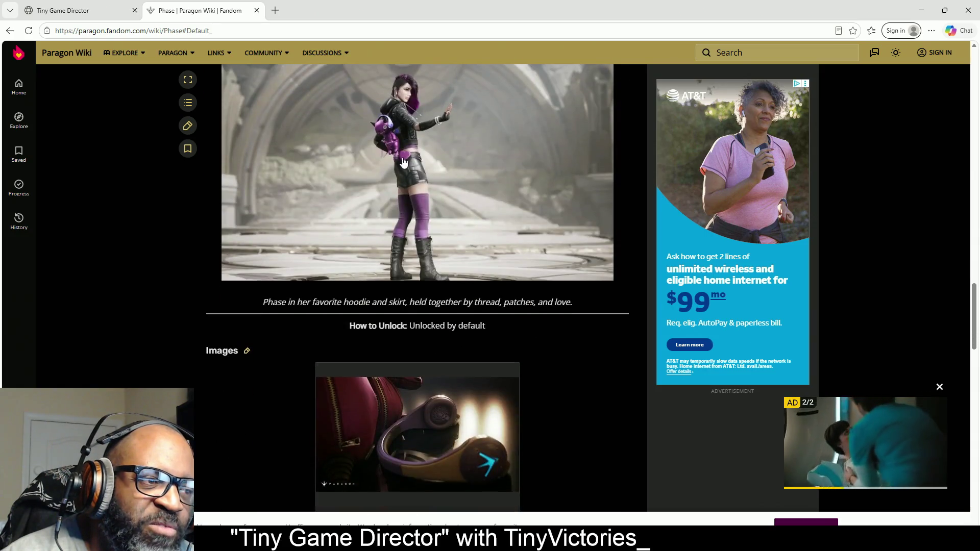
pyautogui.scroll(-8, 403, 163)
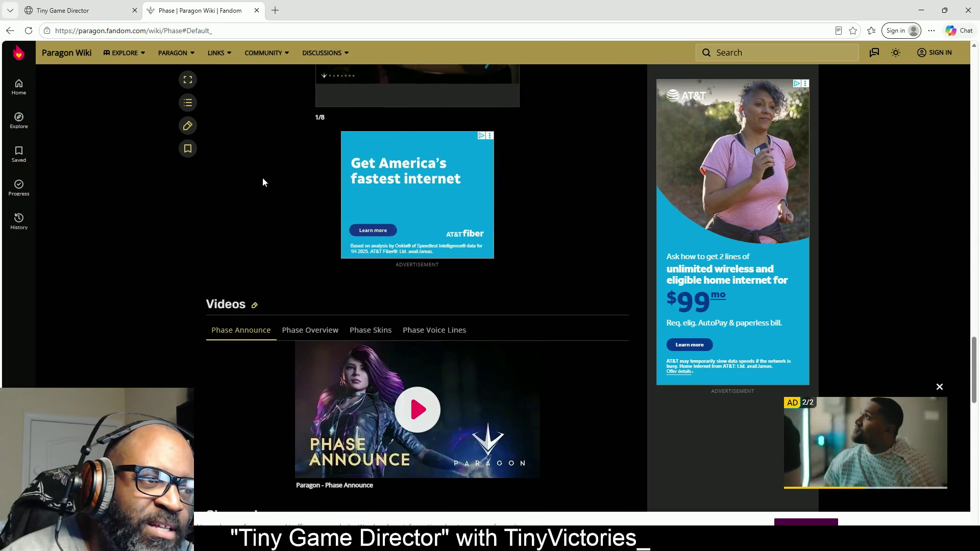
pyautogui.scroll(-4, 263, 182)
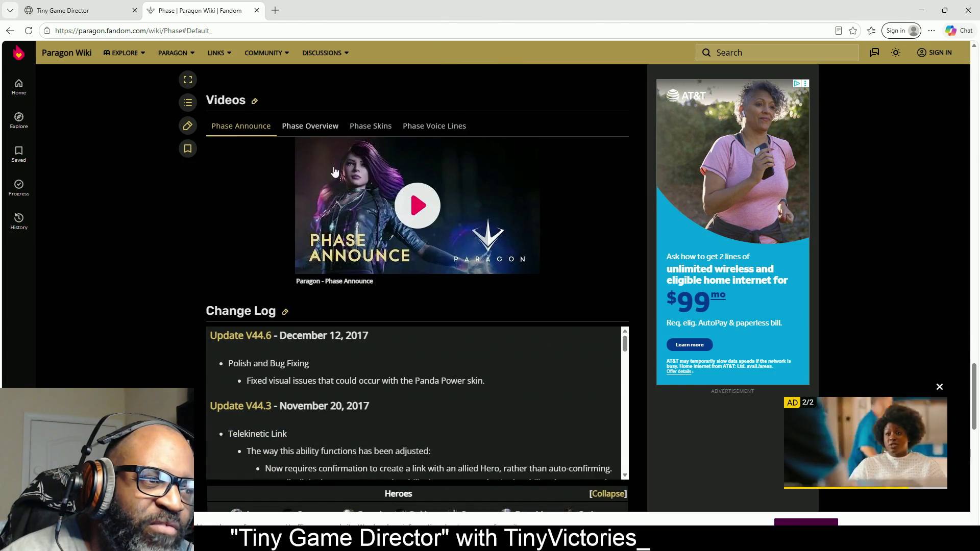
pyautogui.scroll(-9, 201, 224)
pyautogui.scroll(4, 211, 307)
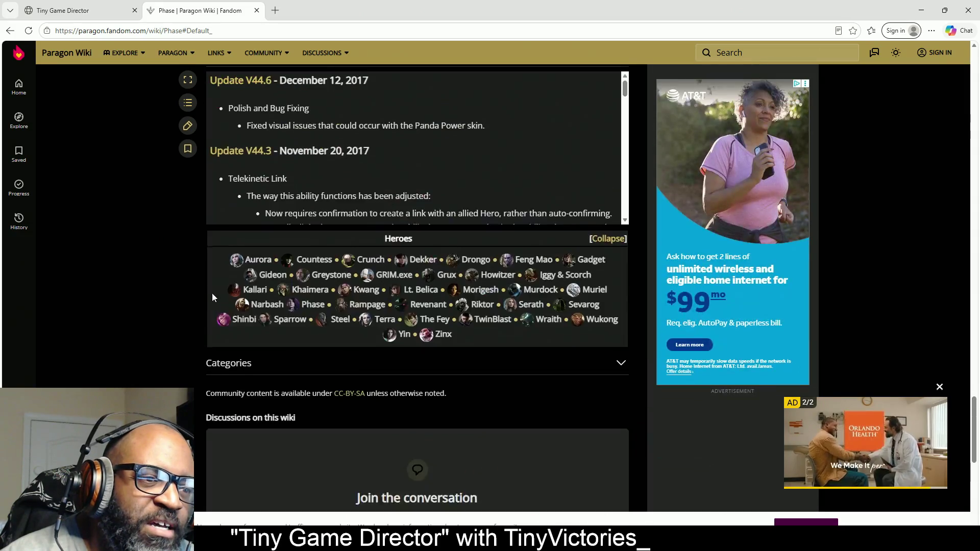
pyautogui.scroll(15, 212, 298)
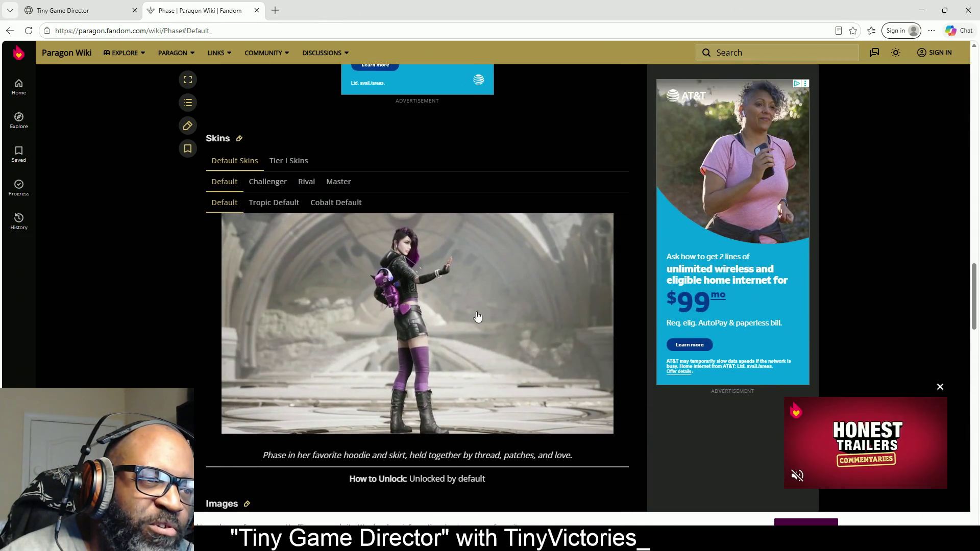
pyautogui.scroll(2, 490, 306)
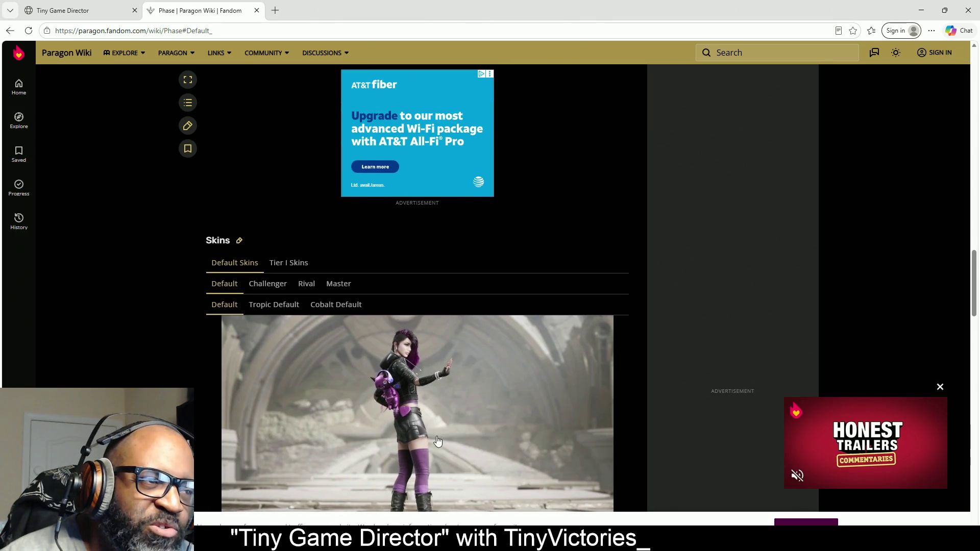
pyautogui.scroll(10, 416, 401)
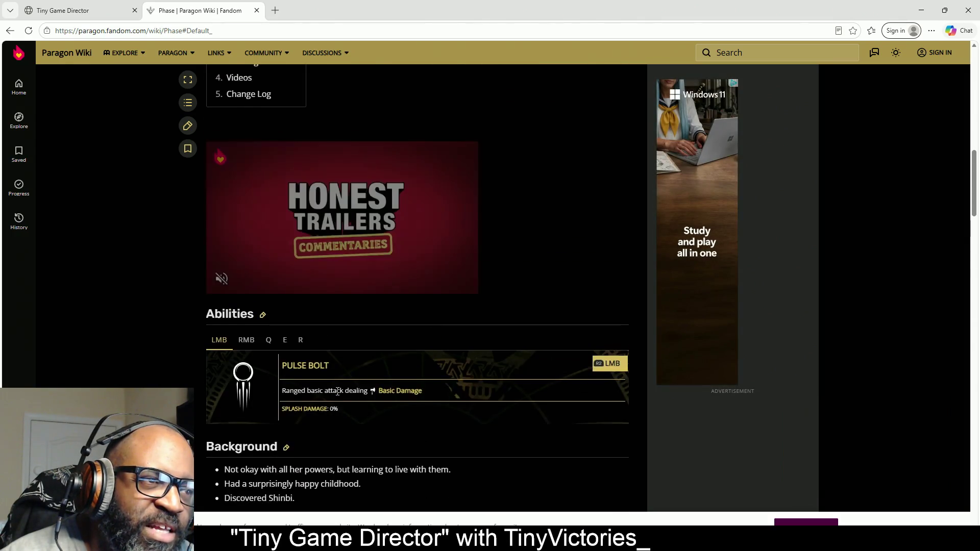
pyautogui.scroll(10, 338, 391)
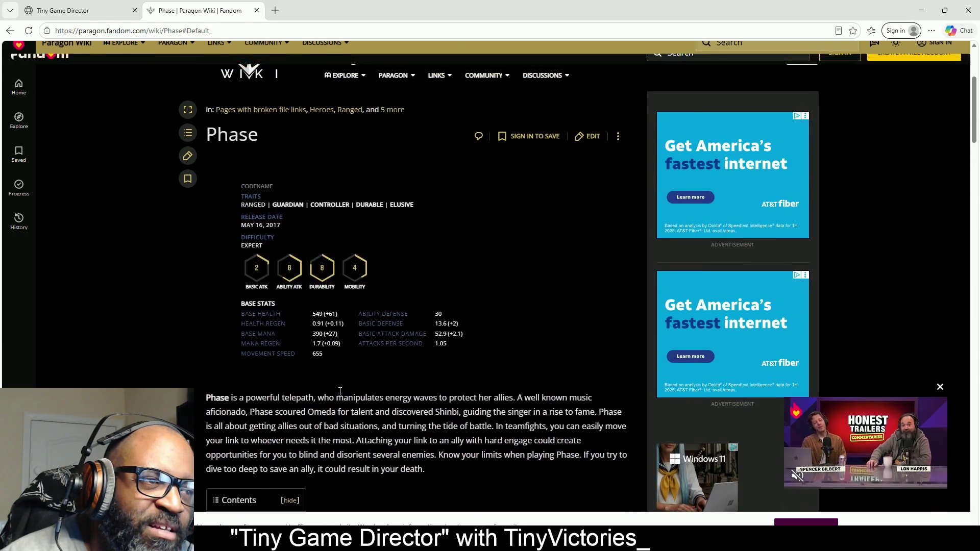
pyautogui.scroll(4, 341, 390)
pyautogui.scroll(-6, 341, 390)
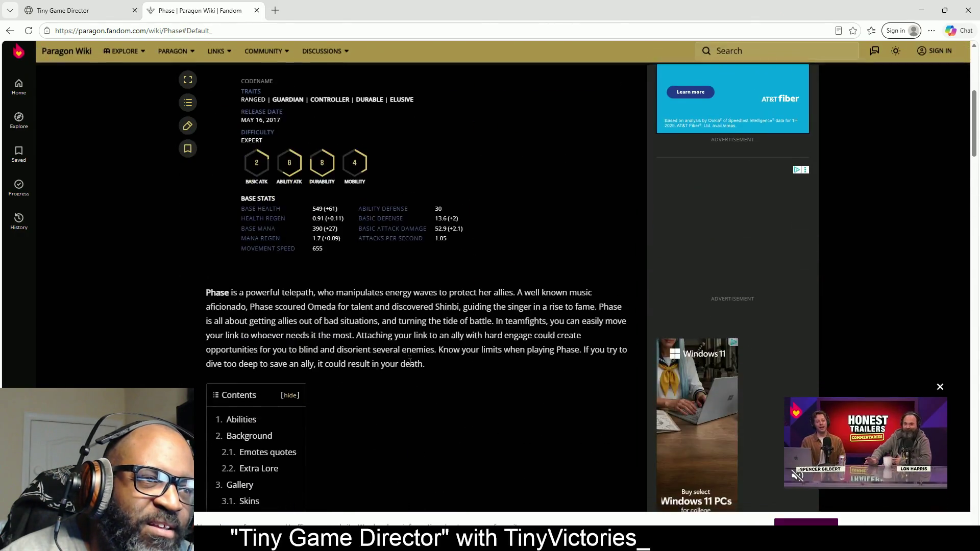
pyautogui.scroll(-6, 409, 362)
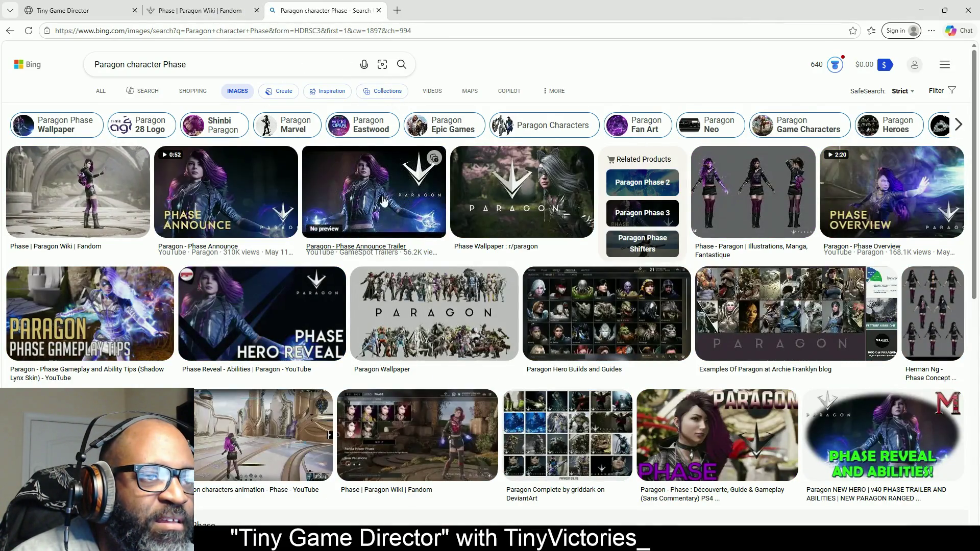
# Step: Copy the Phase Announce Trailer image from Bing Images and return to the Tiny Game Director tab
pyautogui.click(409, 202)
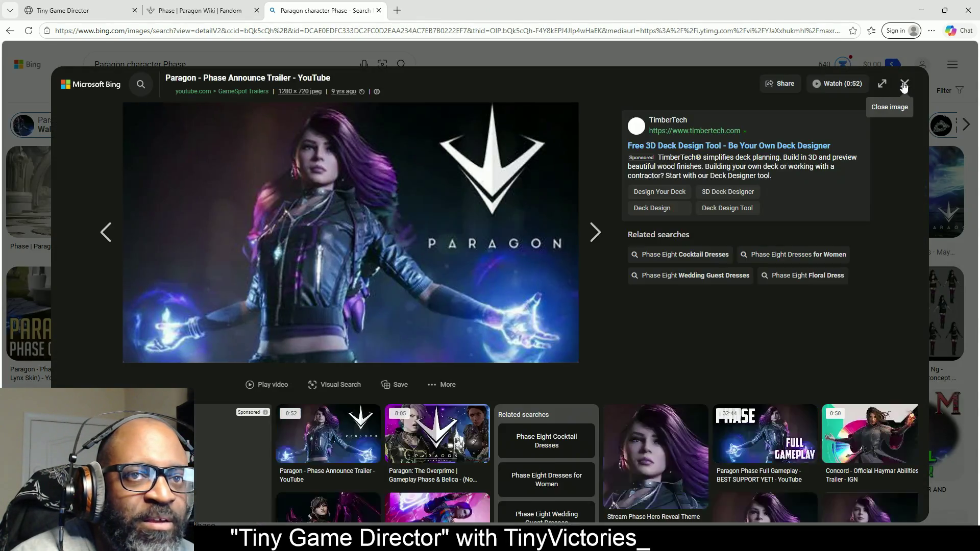
pyautogui.click(905, 83)
pyautogui.click(629, 194)
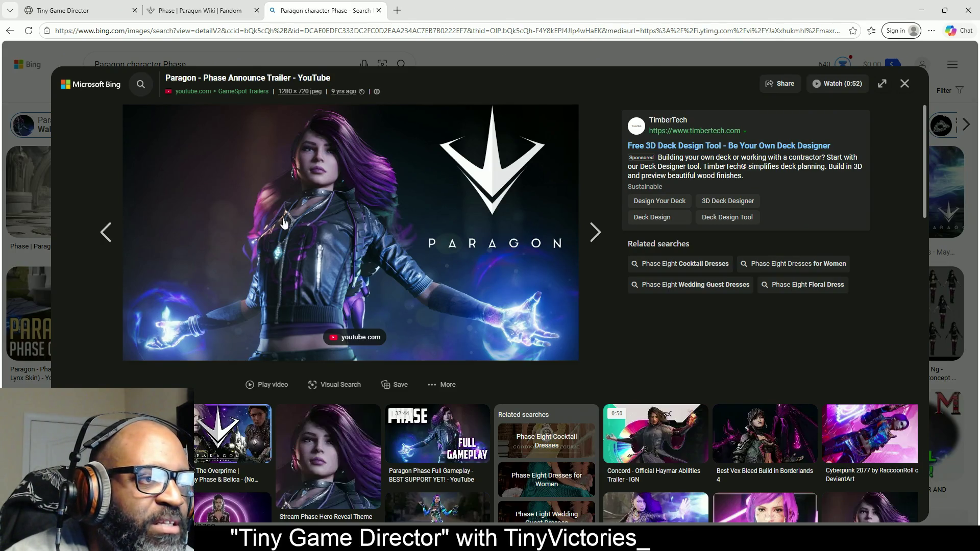
pyautogui.rightClick(337, 209)
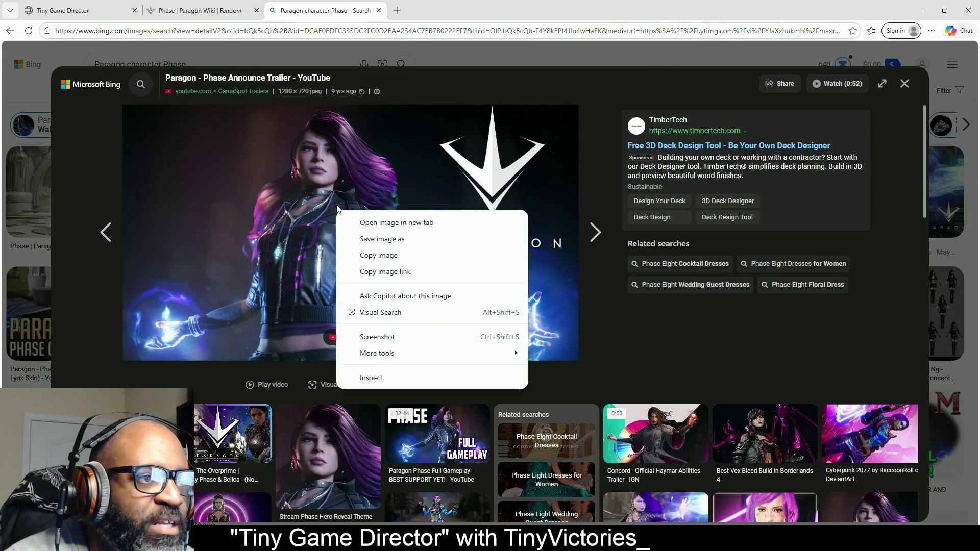
pyautogui.click(379, 255)
pyautogui.click(906, 85)
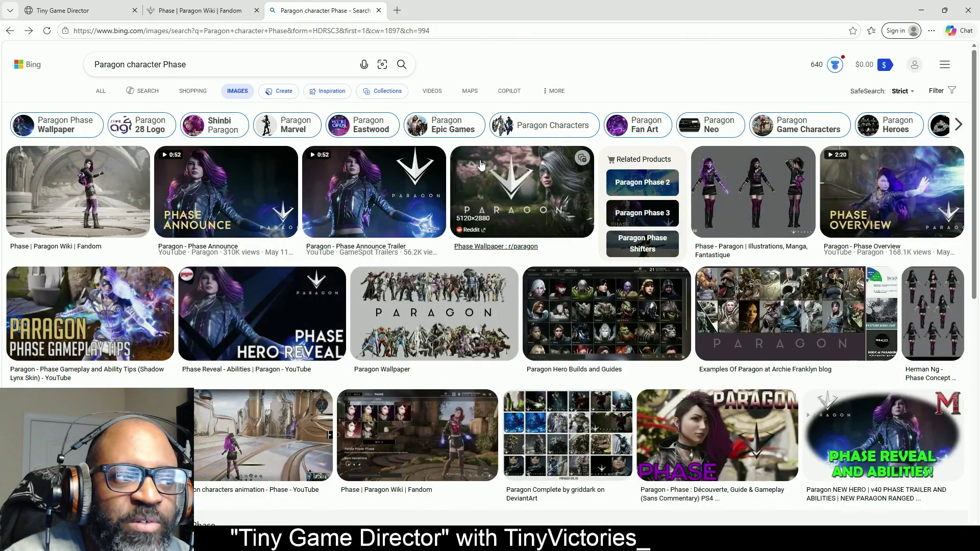
pyautogui.click(207, 10)
pyautogui.click(100, 12)
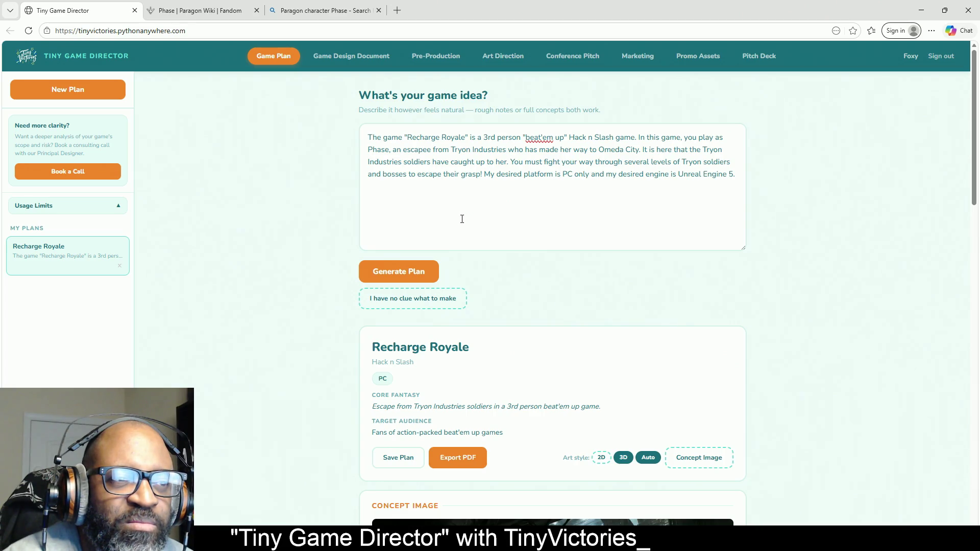
# Step: Open the Recharge Royale Art Direction page, still referencing the Escape From Tryon Industries image
pyautogui.click(483, 58)
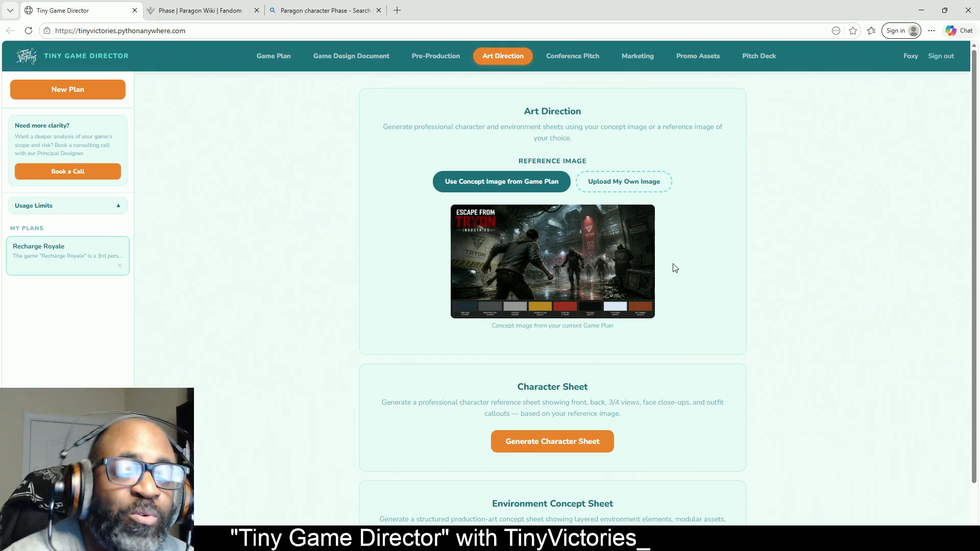
pyautogui.scroll(-2, 684, 268)
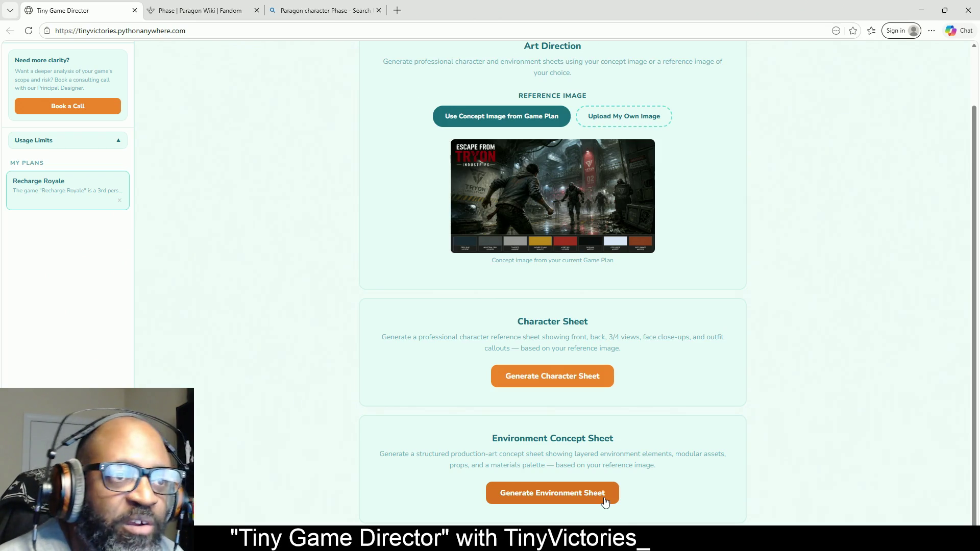
pyautogui.scroll(2, 584, 360)
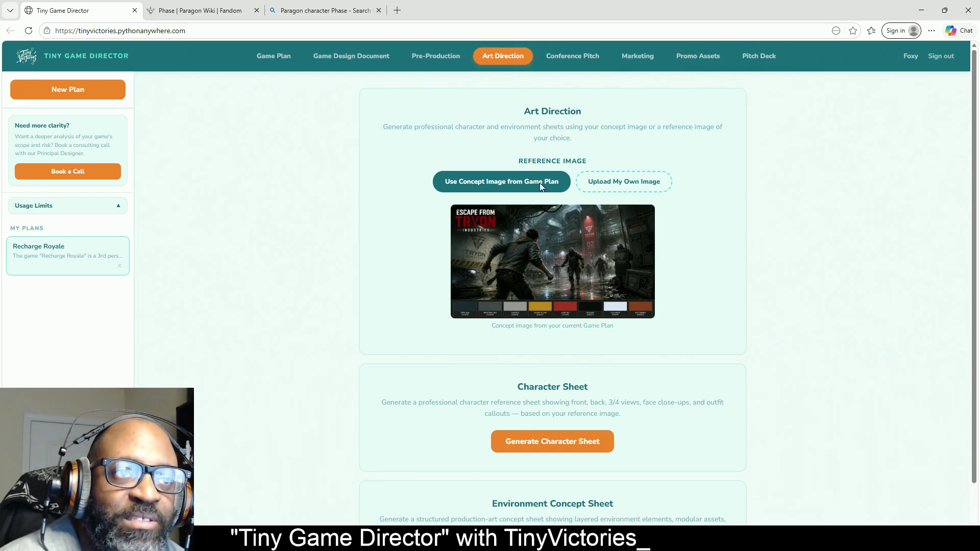
pyautogui.scroll(-1, 792, 290)
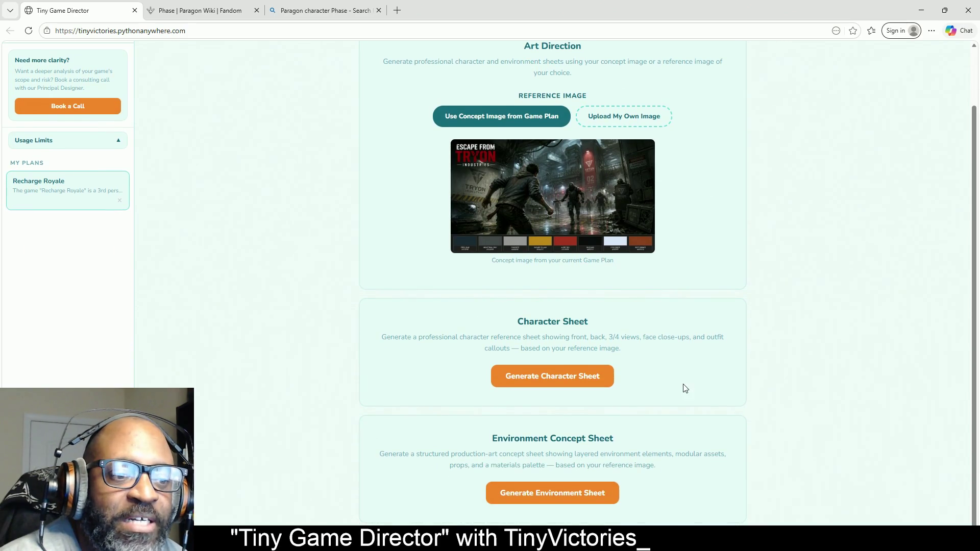
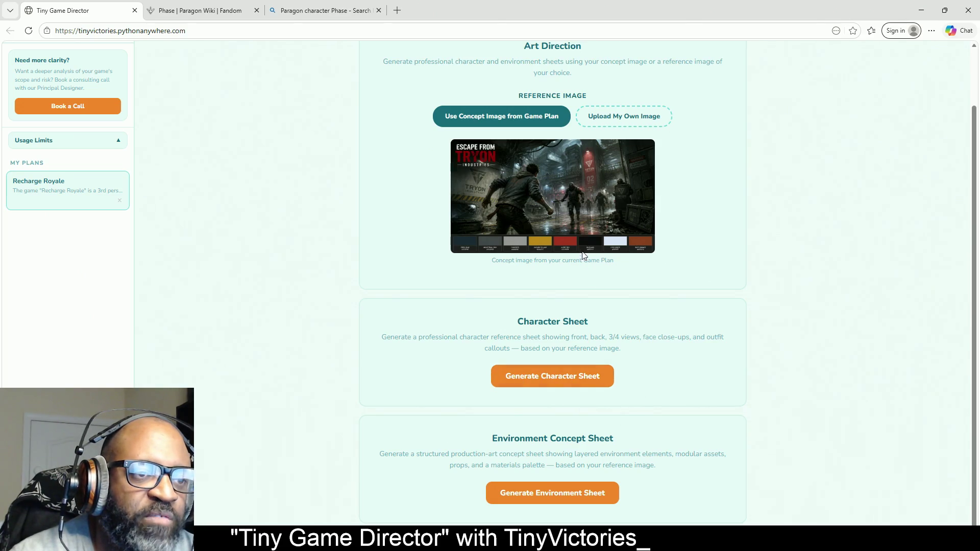
# Step: Generate the Escape from Tryon Industries environment sheet with modular assets, props and palette
pyautogui.click(598, 498)
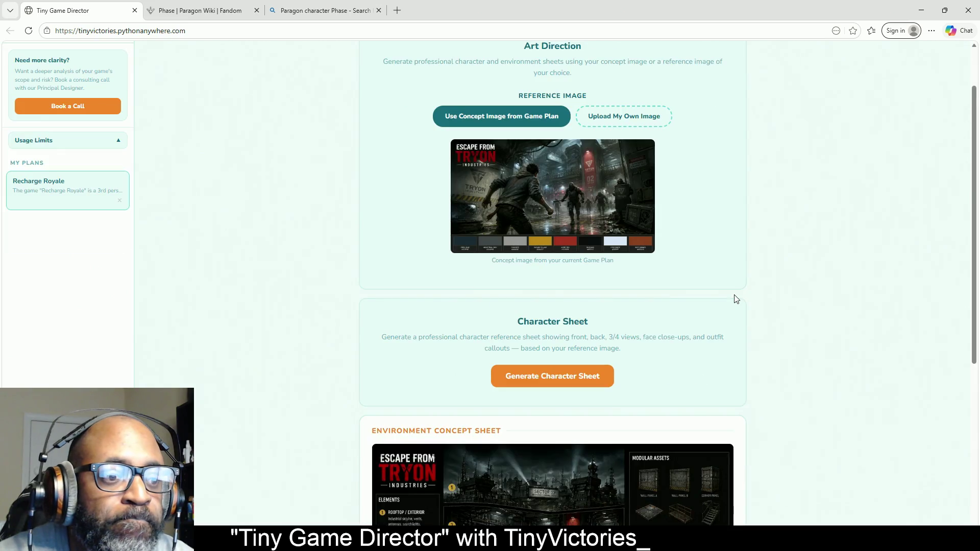
pyautogui.scroll(-4, 760, 286)
pyautogui.scroll(-2, 762, 279)
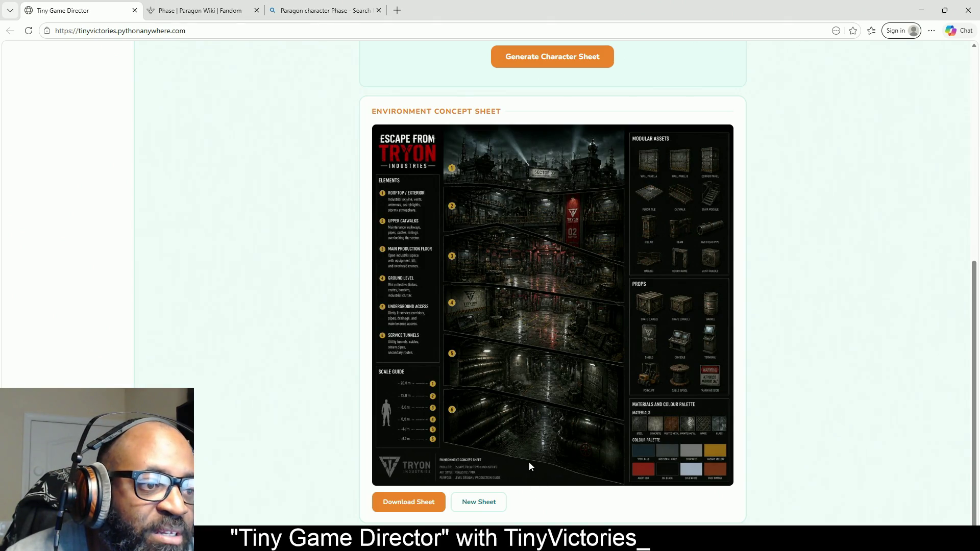
# Step: Discard the current environment sheet and generate a fresh layered-breakdown sheet
pyautogui.doubleClick(497, 508)
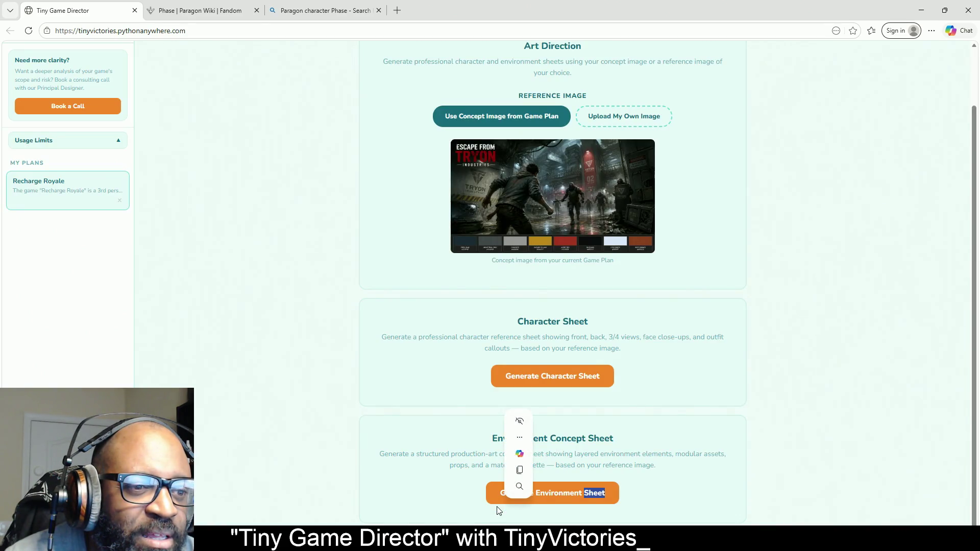
pyautogui.click(678, 462)
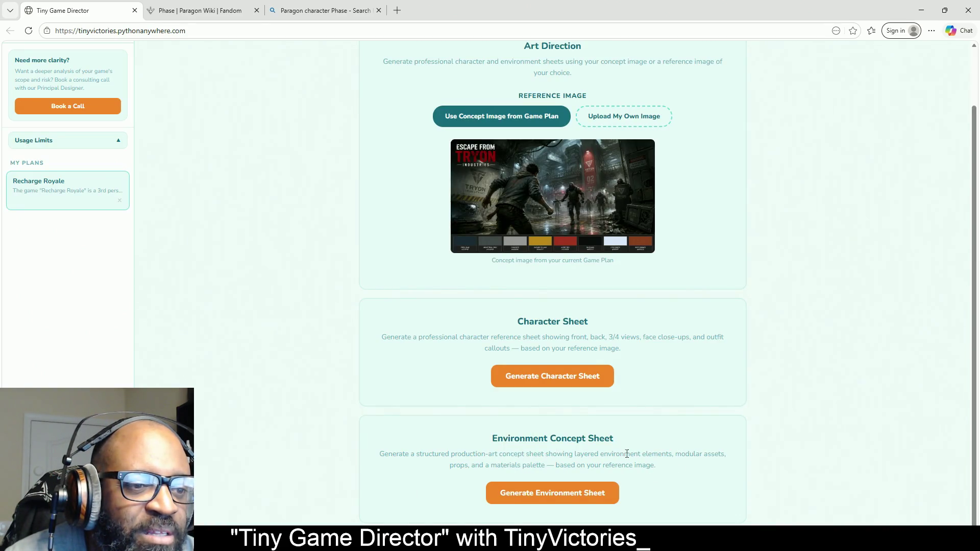
pyautogui.click(588, 502)
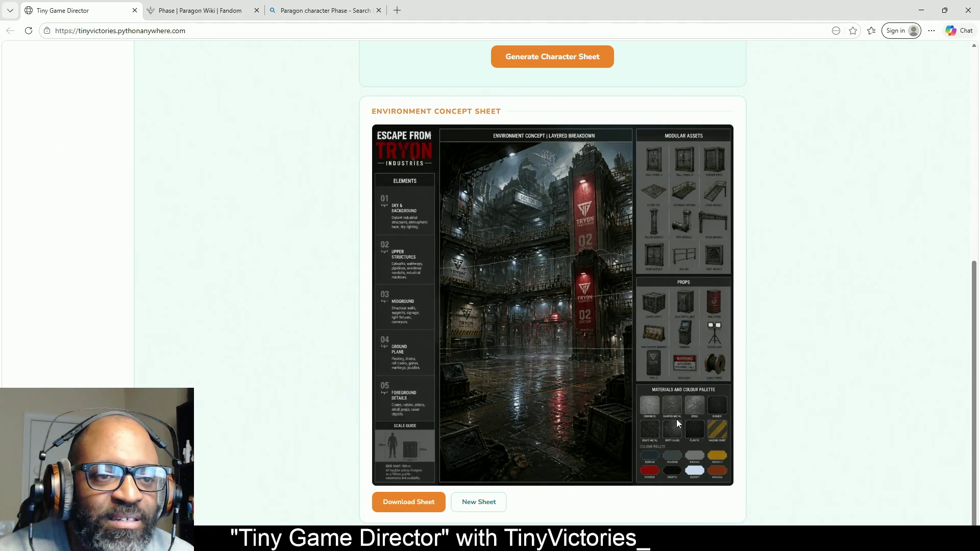
# Step: View the new environment sheet at full resolution in its own tab, then return to Tiny Game Director
pyautogui.rightClick(552, 340)
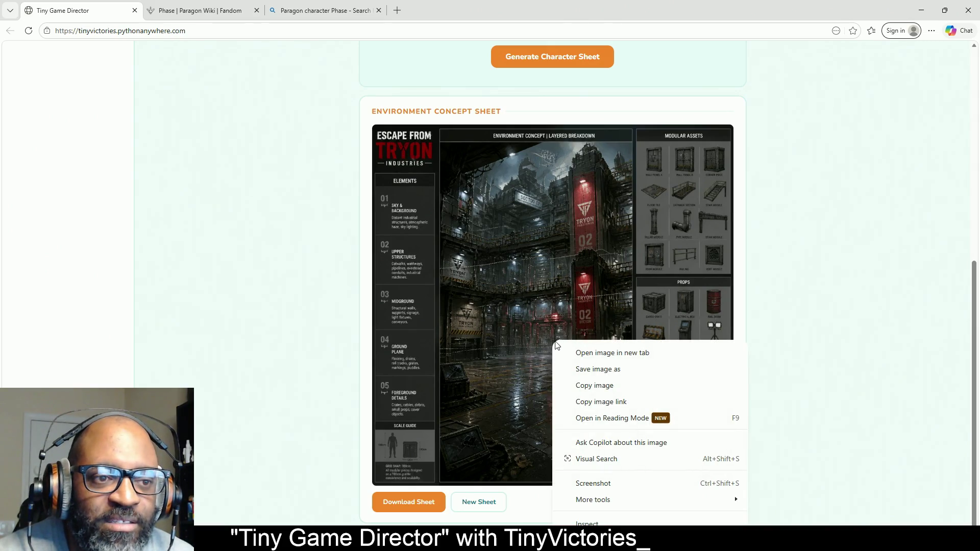
pyautogui.click(599, 353)
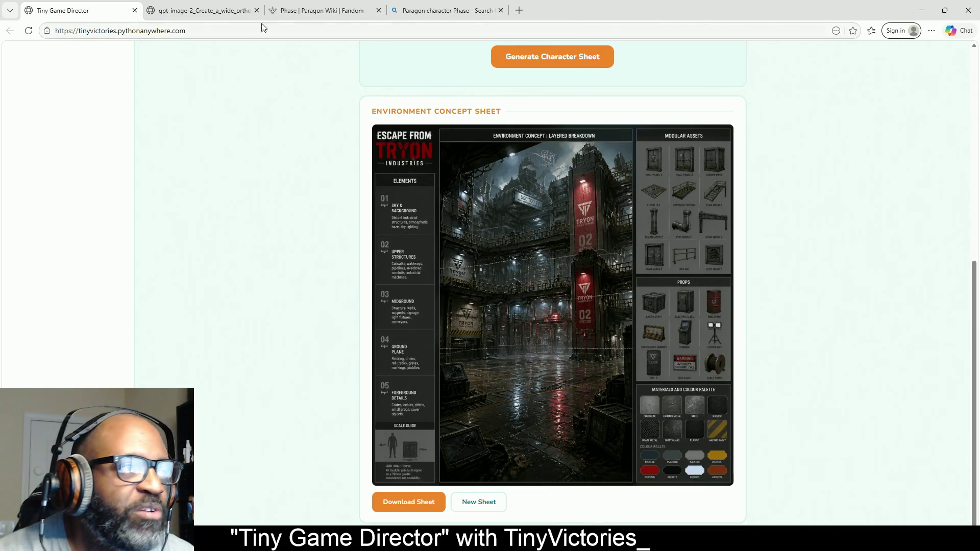
pyautogui.click(192, 14)
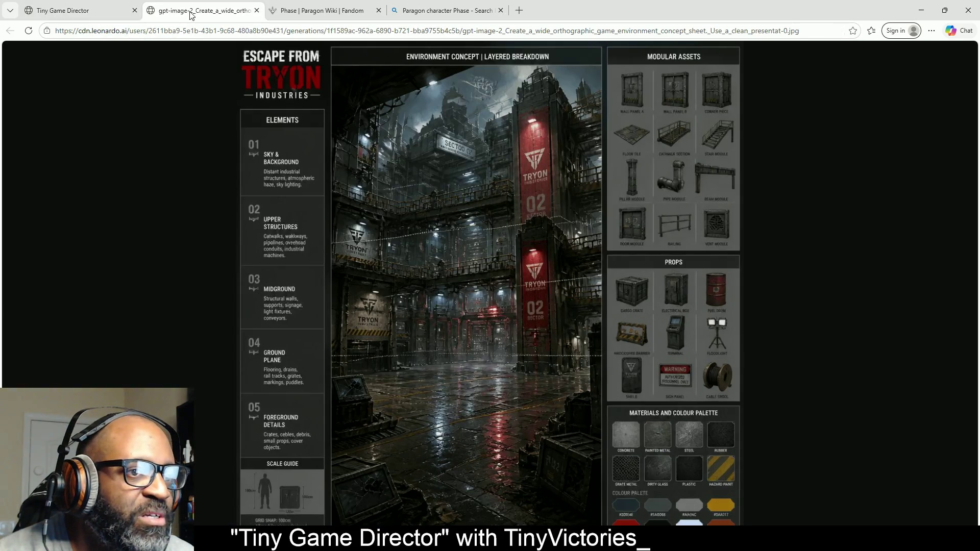
pyautogui.click(683, 377)
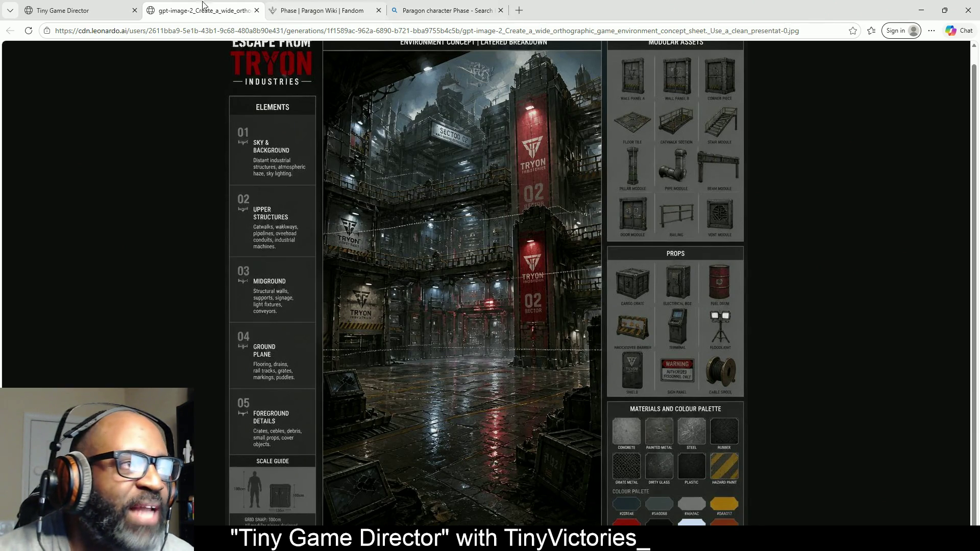
pyautogui.click(79, 11)
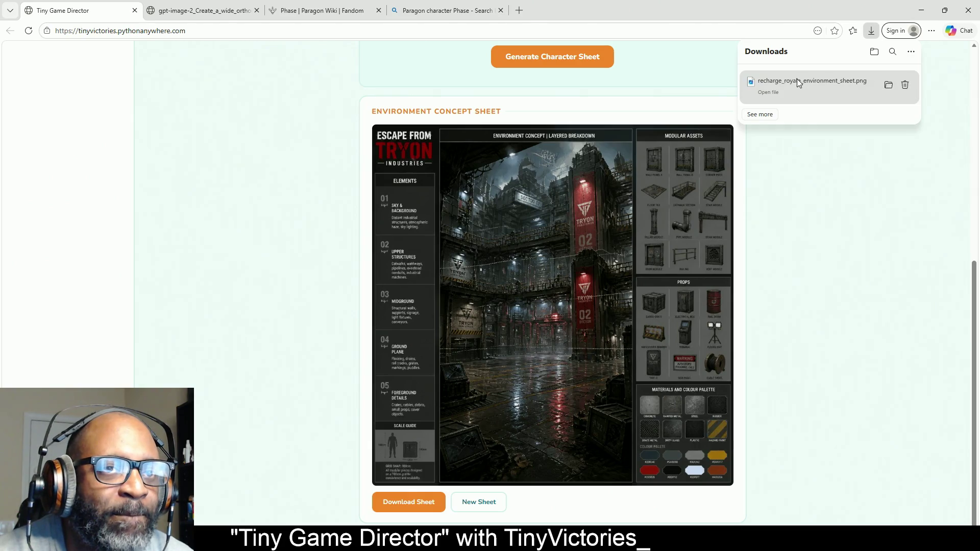
# Step: Open the downloaded recharge_royale_environment_sheet.png in PureRef just this once
pyautogui.click(765, 92)
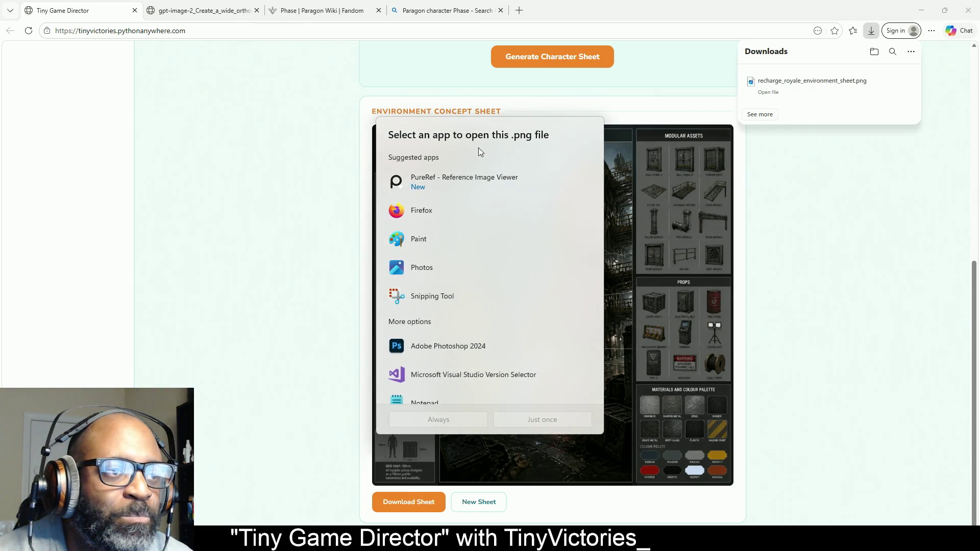
pyautogui.click(447, 184)
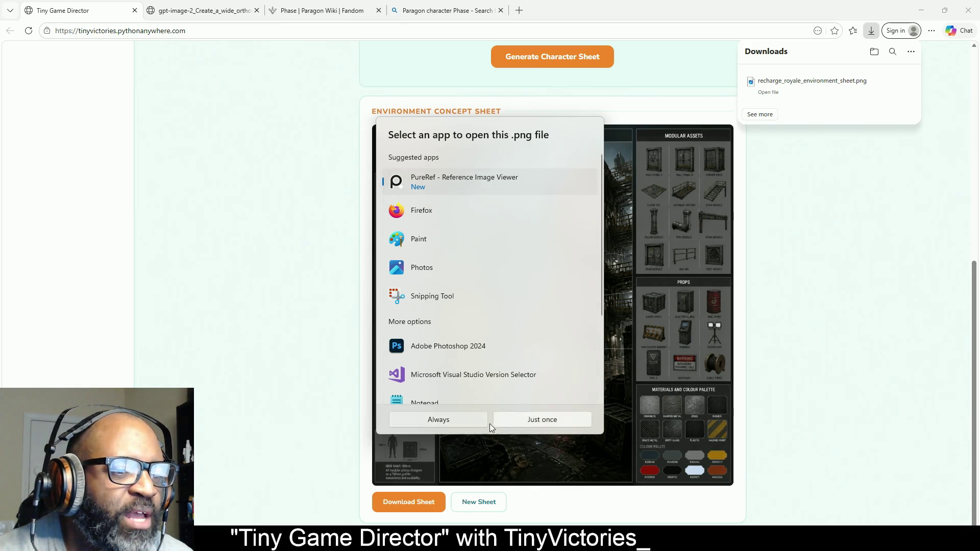
pyautogui.click(522, 422)
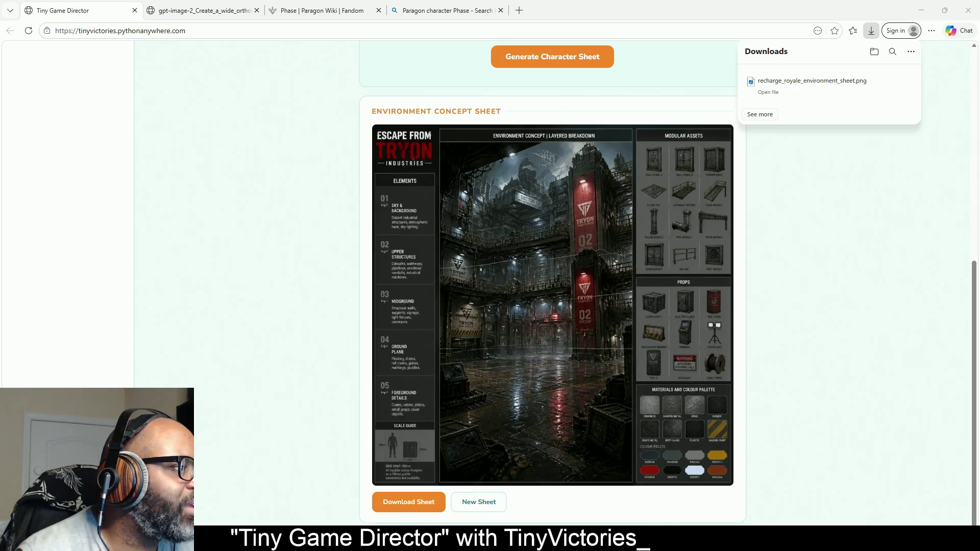
pyautogui.click(690, 173)
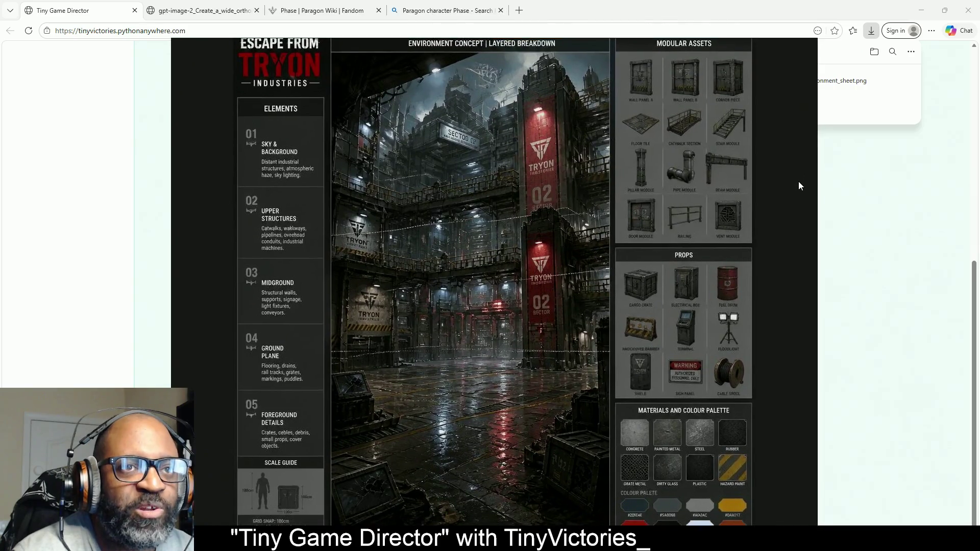
# Step: Reposition the PureRef window and maximize it so the environment sheet fills the screen
pyautogui.moveTo(799, 183); pyautogui.dragTo(793, 161)
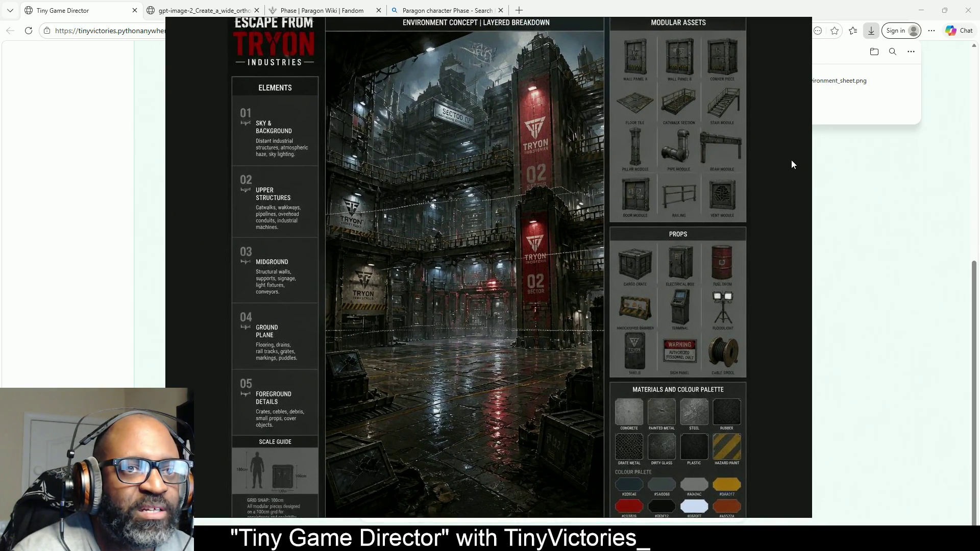
pyautogui.rightClick(791, 161)
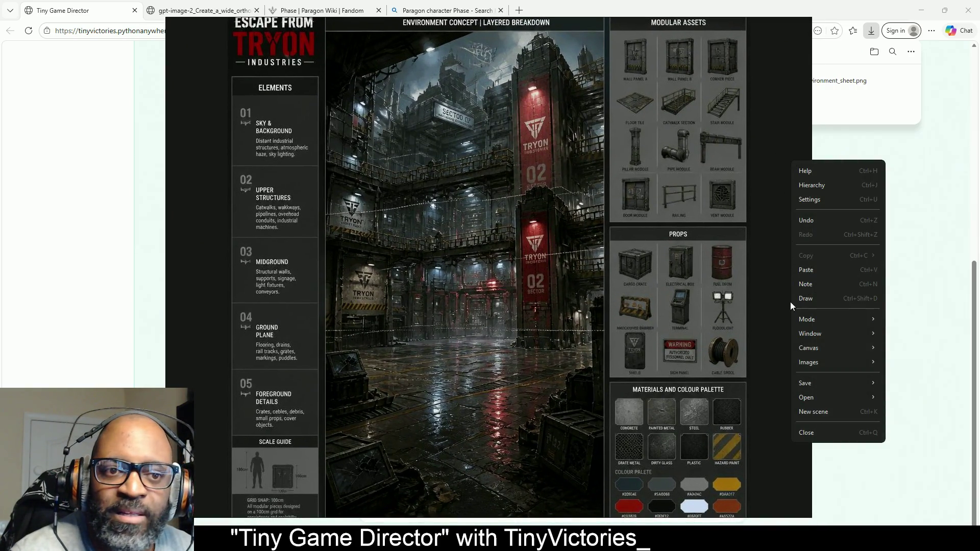
pyautogui.moveTo(811, 334)
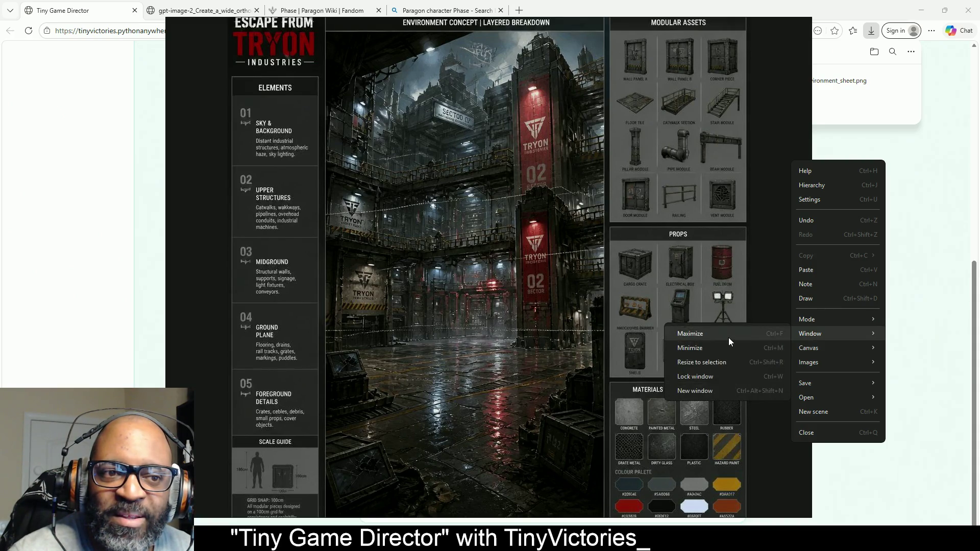
pyautogui.click(729, 339)
pyautogui.hotkey('ctrl', 'f')
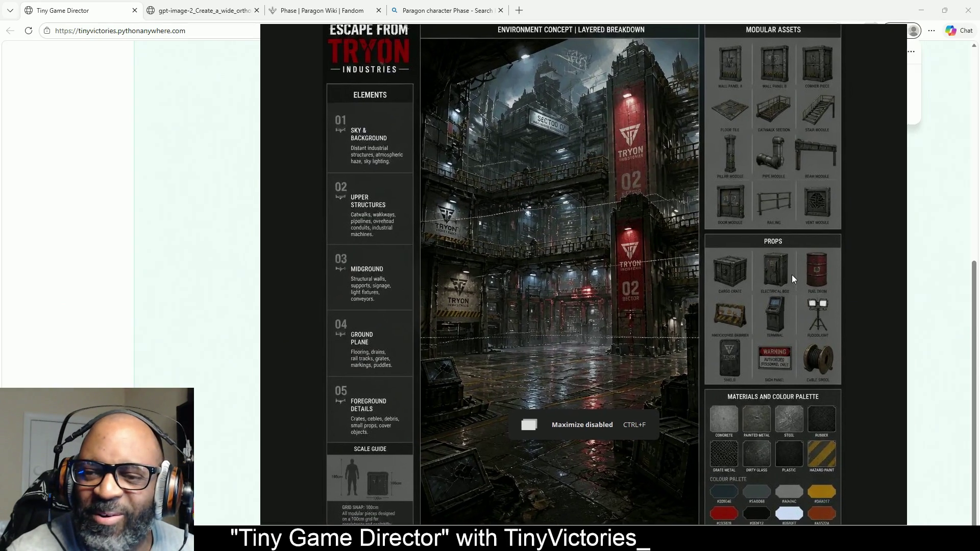
pyautogui.moveTo(792, 275); pyautogui.dragTo(738, 287)
pyautogui.rightClick(816, 280)
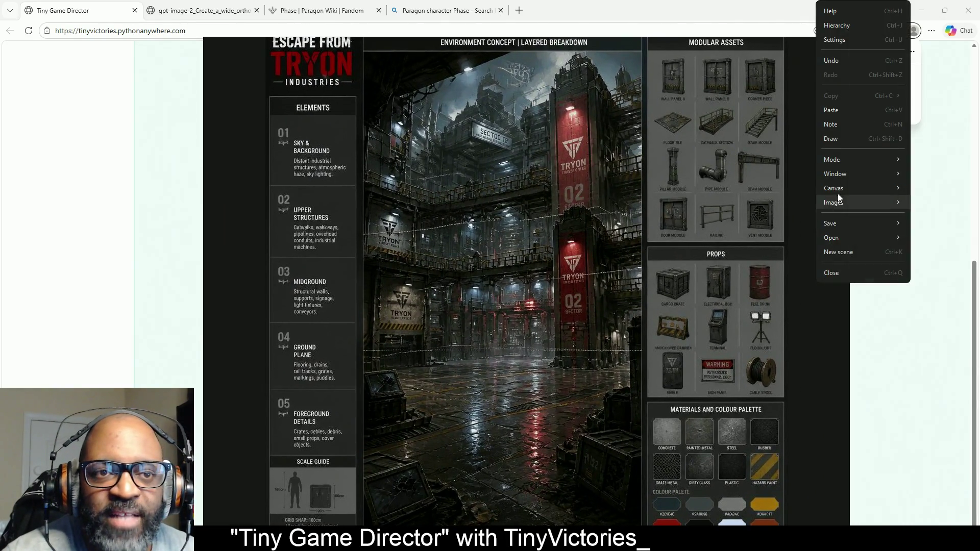
pyautogui.moveTo(847, 174)
pyautogui.click(728, 174)
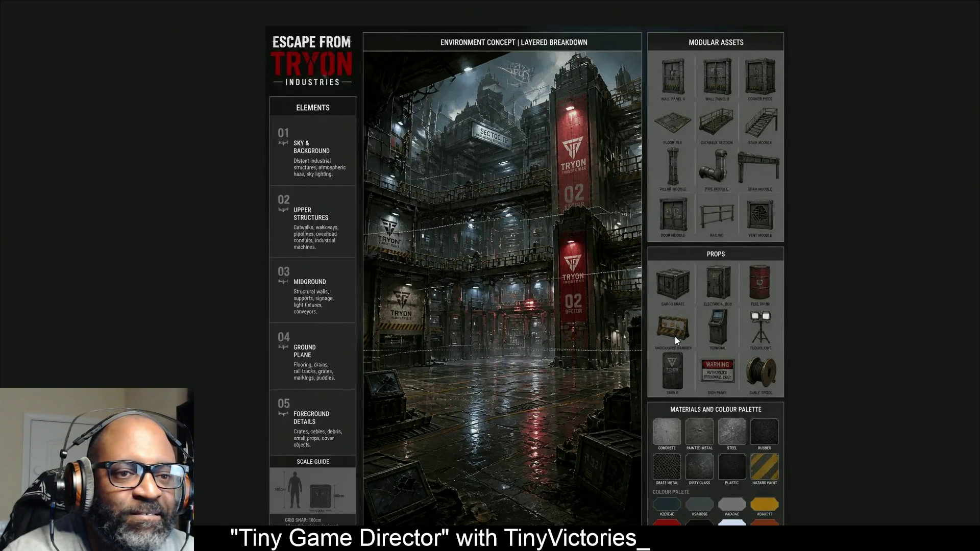
# Step: Pan the enlarged environment sheet in PureRef to bring its lower panels into view
pyautogui.scroll(2, 676, 337)
pyautogui.moveTo(693, 339)
pyautogui.mouseDown()
pyautogui.moveTo(683, 175)
pyautogui.moveTo(718, 182)
pyautogui.mouseUp()
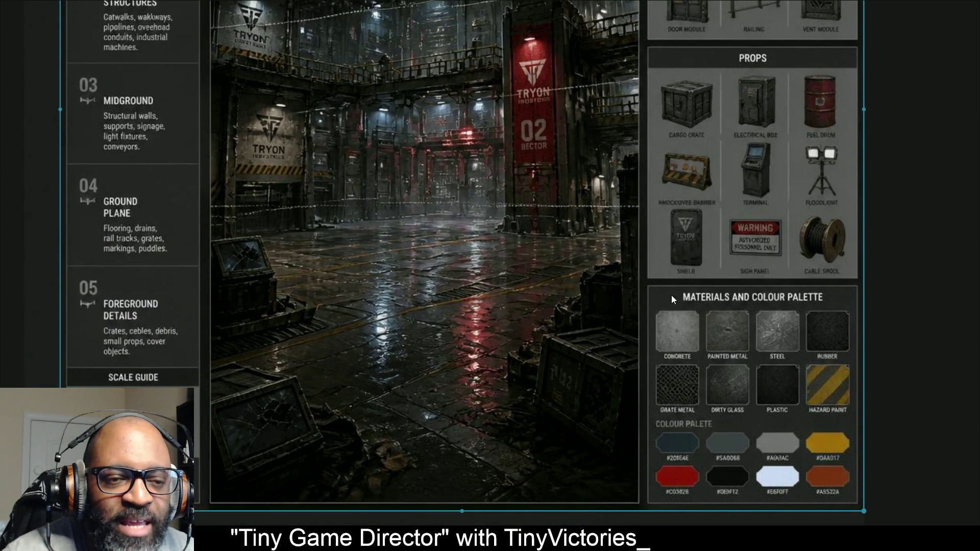
pyautogui.moveTo(672, 295); pyautogui.dragTo(654, 320)
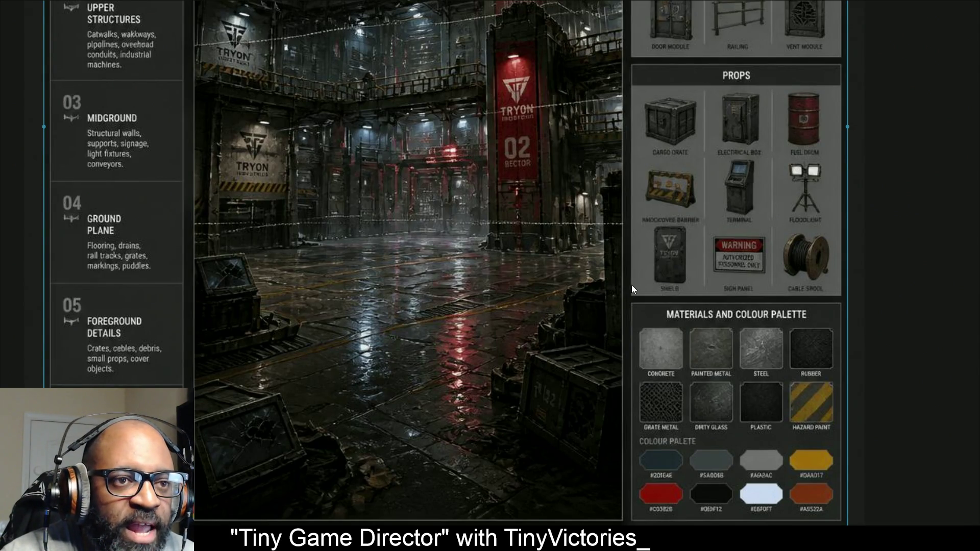
# Step: Zoom in and out across the sheet's concept art, modular assets and props, then close the view
pyautogui.scroll(5, 593, 84)
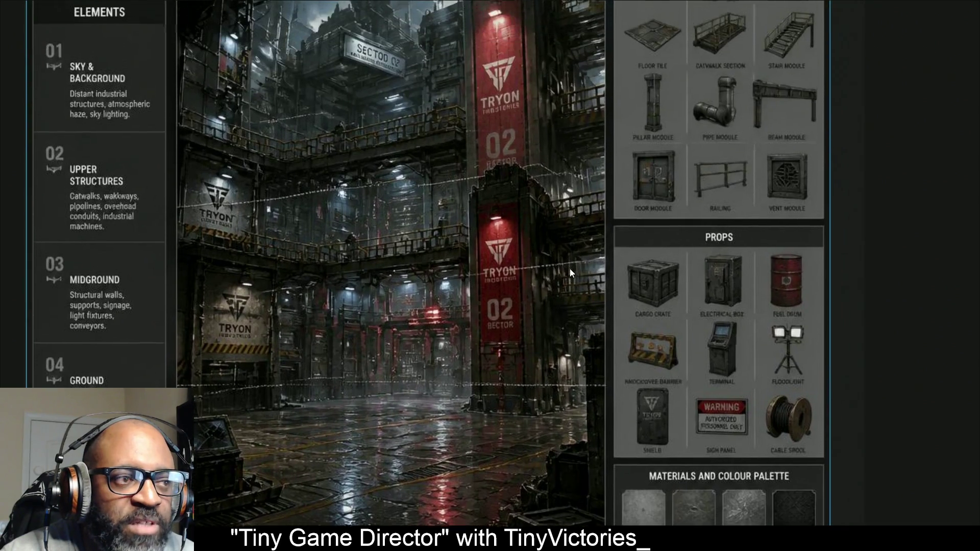
pyautogui.scroll(5, 734, 126)
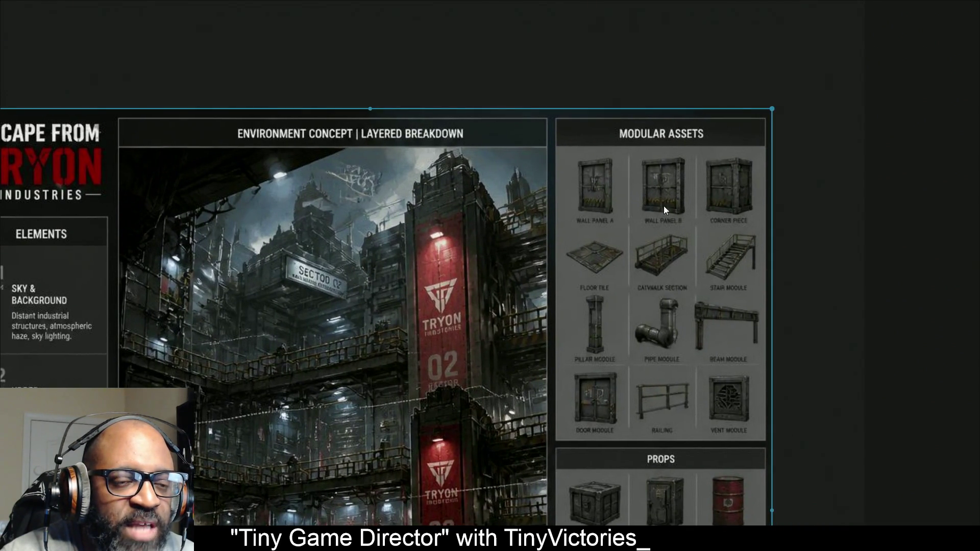
pyautogui.scroll(-5, 584, 430)
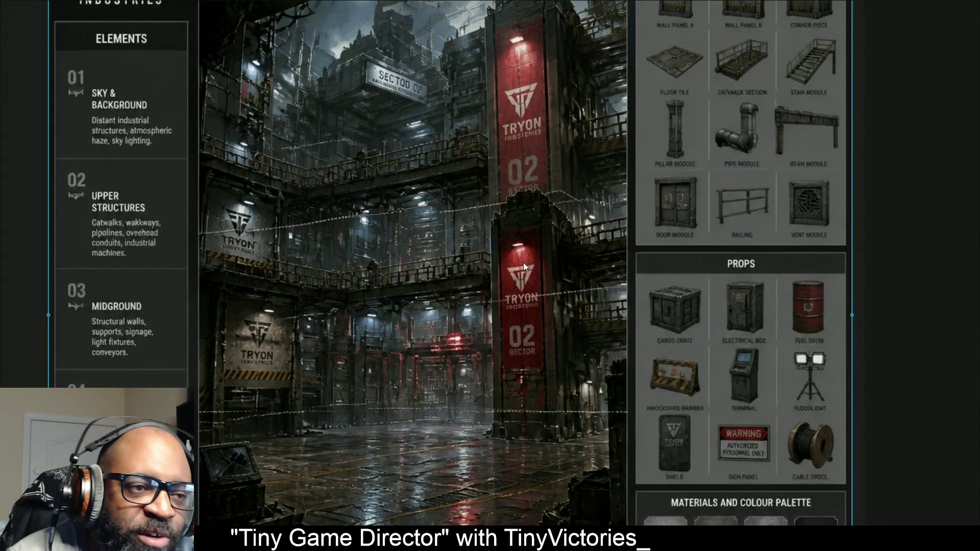
pyautogui.scroll(-5, 651, 365)
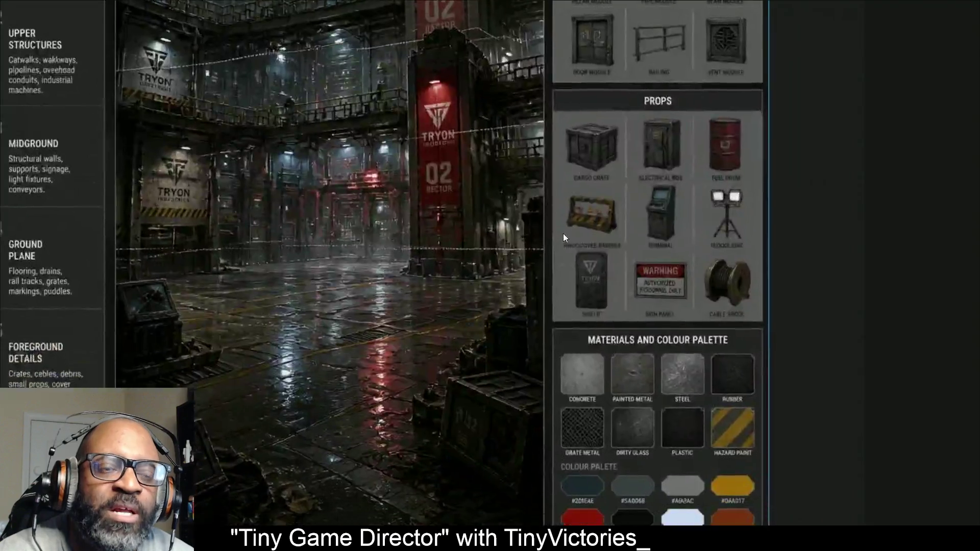
pyautogui.scroll(2, 652, 181)
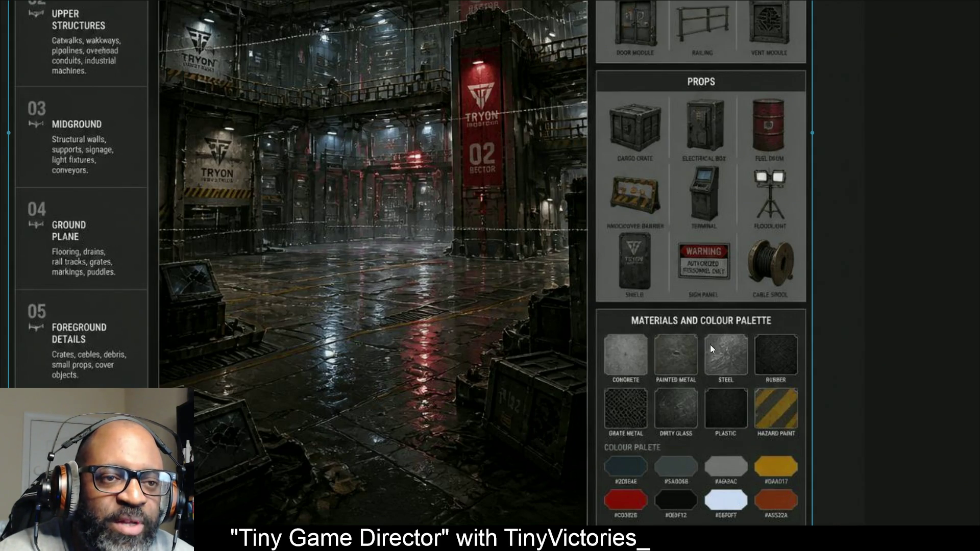
pyautogui.scroll(-2, 661, 353)
pyautogui.scroll(2, 700, 268)
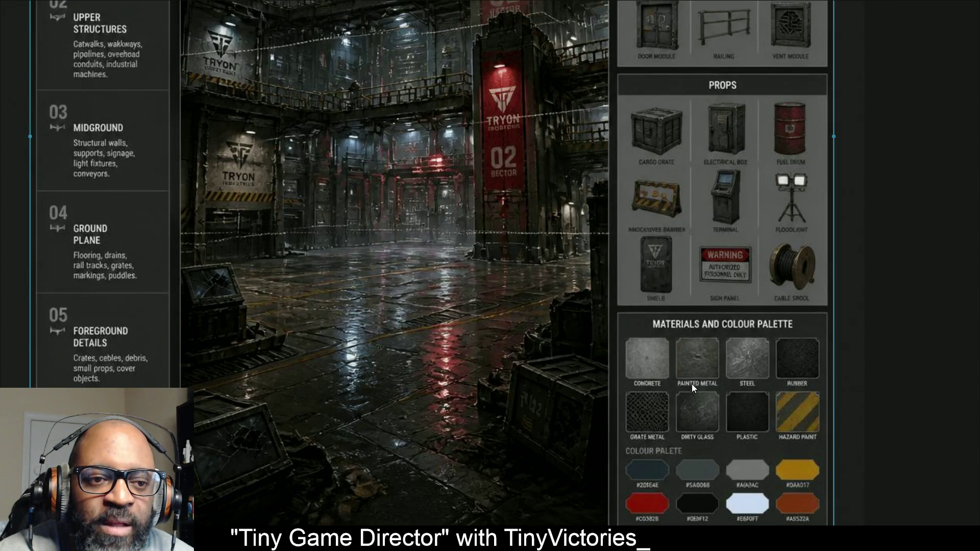
pyautogui.scroll(5, 725, 403)
pyautogui.scroll(-6, 689, 306)
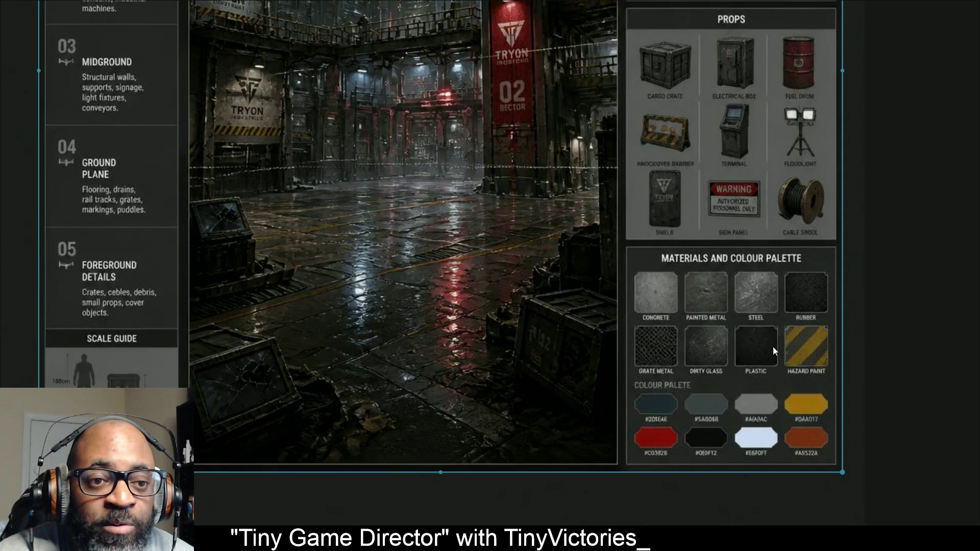
pyautogui.scroll(5, 488, 210)
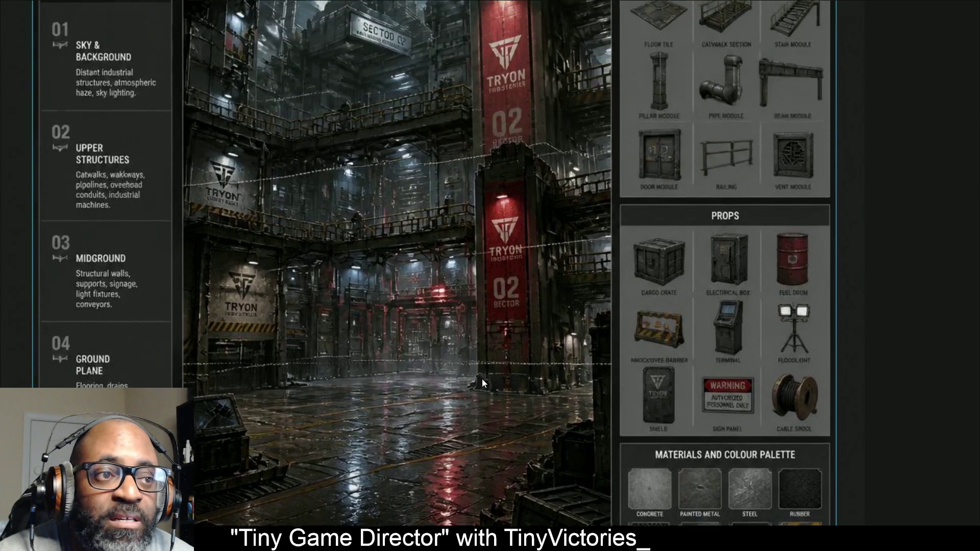
pyautogui.scroll(-6, 467, 204)
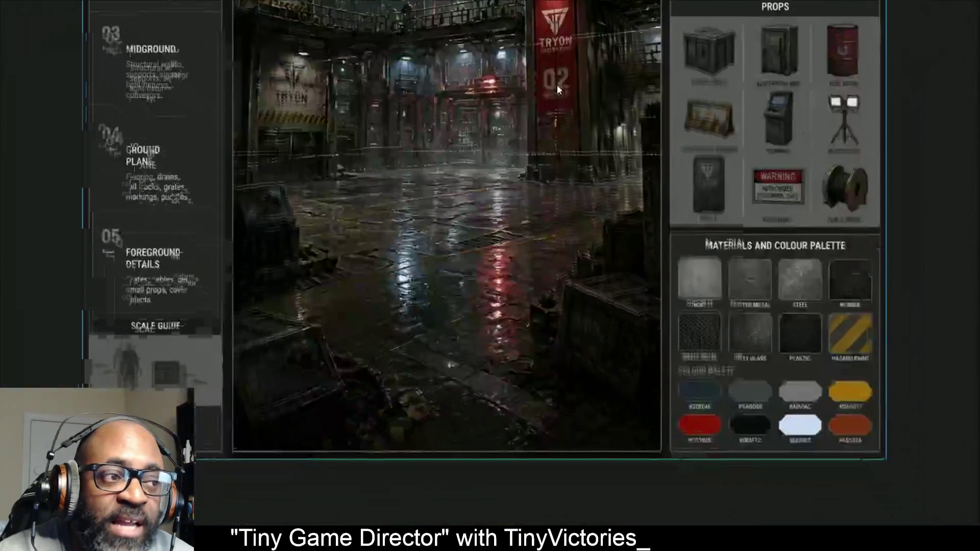
pyautogui.scroll(4, 540, 67)
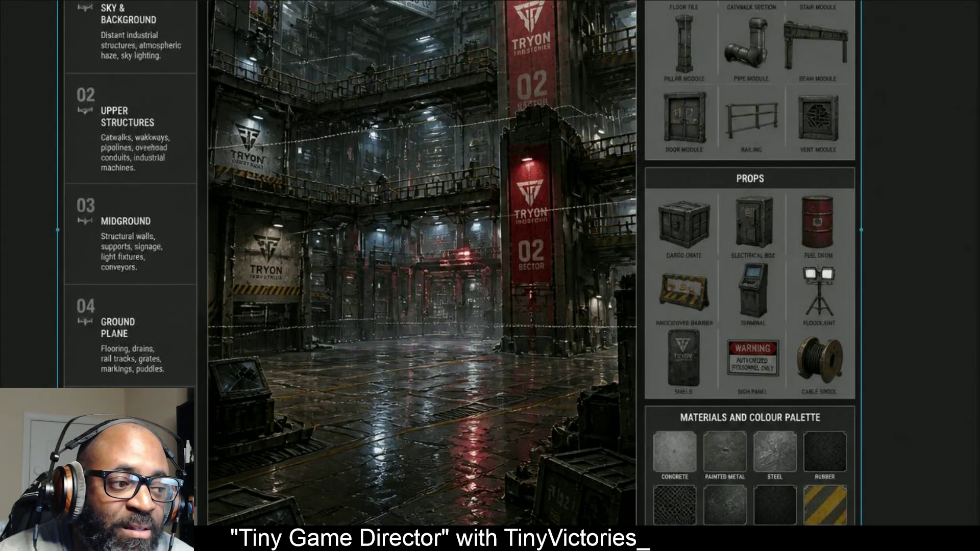
pyautogui.scroll(5, 857, 31)
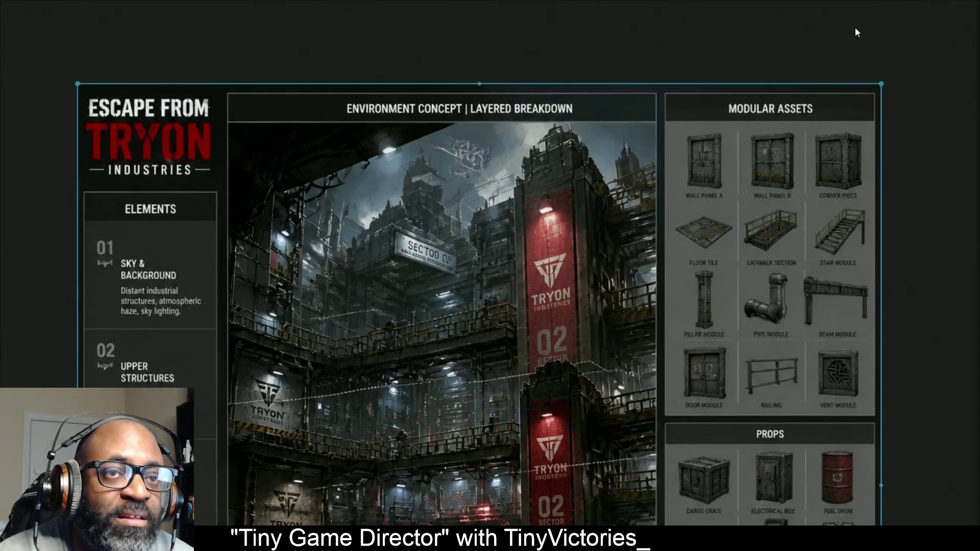
pyautogui.click(856, 32)
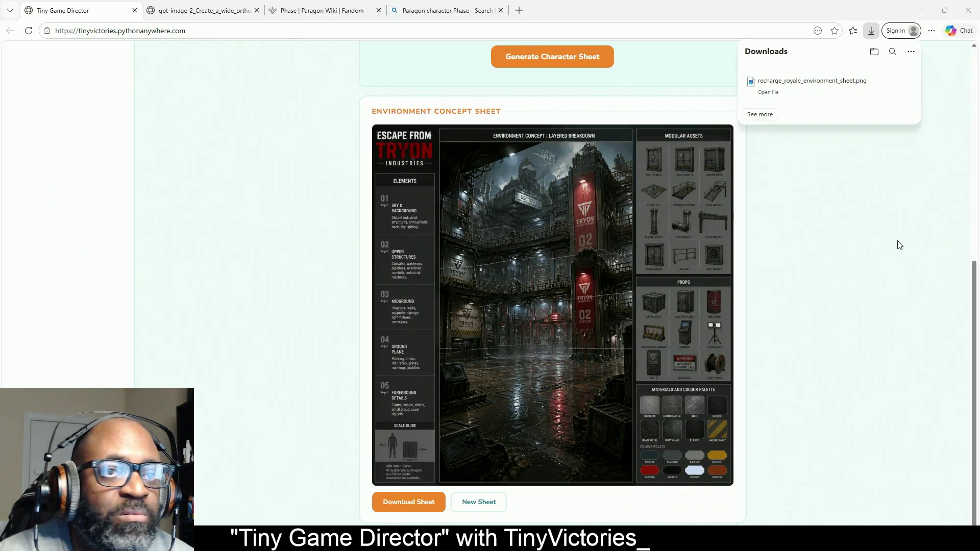
# Step: Scroll to the top of the game plan page and switch to the 'Paragon character Phase' image search
pyautogui.scroll(4, 589, 417)
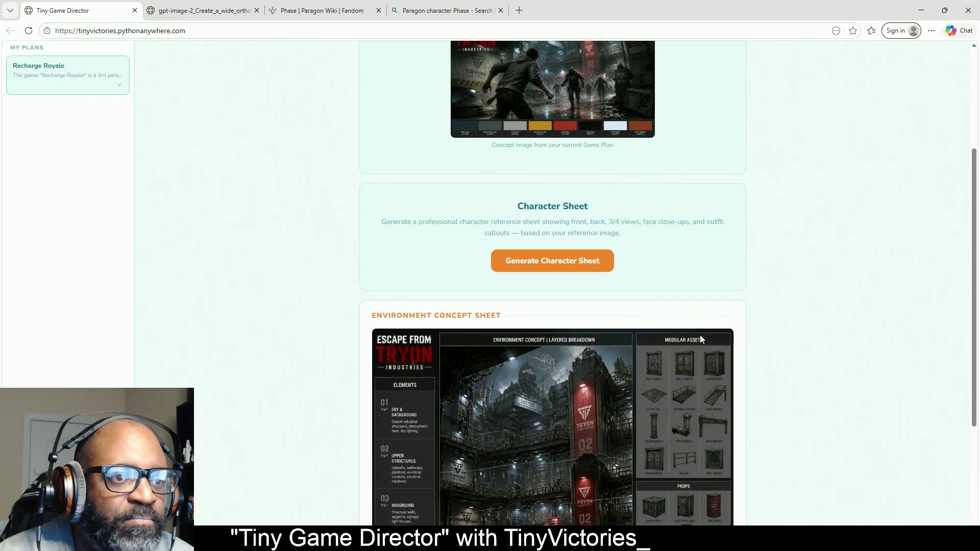
pyautogui.scroll(1, 713, 338)
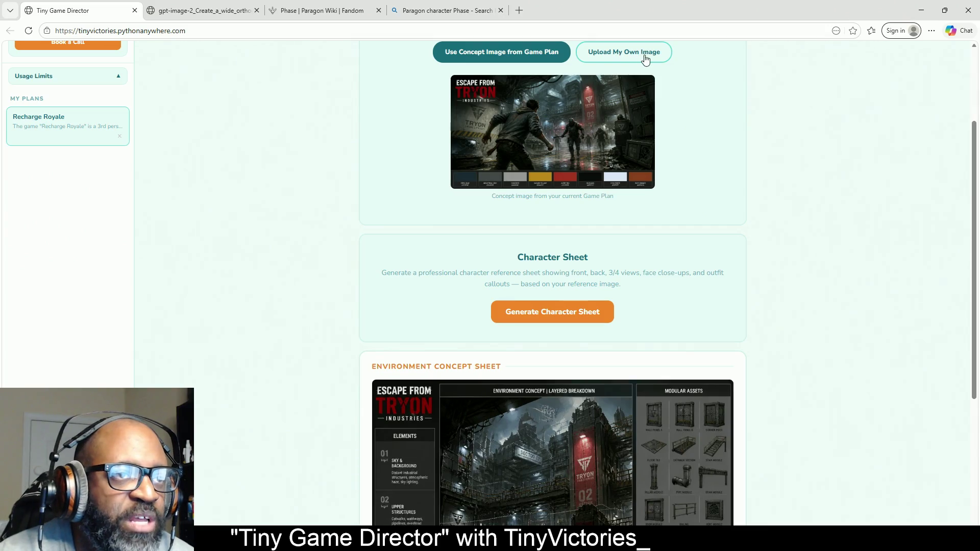
pyautogui.click(424, 10)
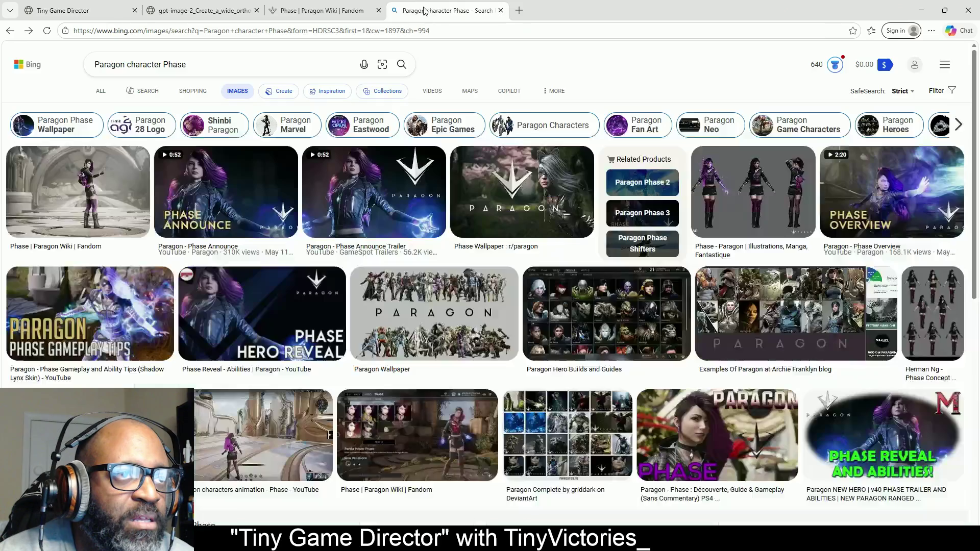
# Step: Open Phase's Announce Trailer and hero reveal images in the Bing image viewer
pyautogui.click(327, 11)
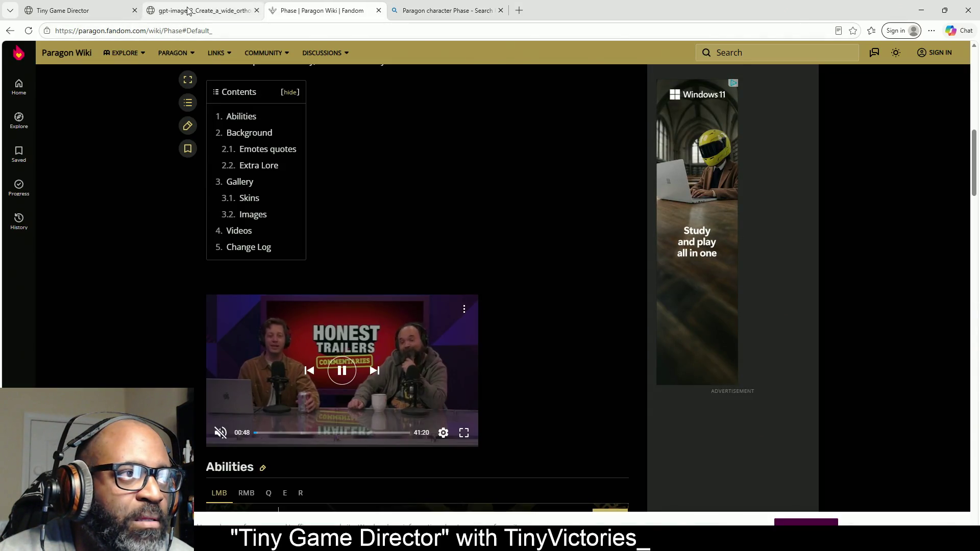
pyautogui.click(188, 10)
pyautogui.click(451, 13)
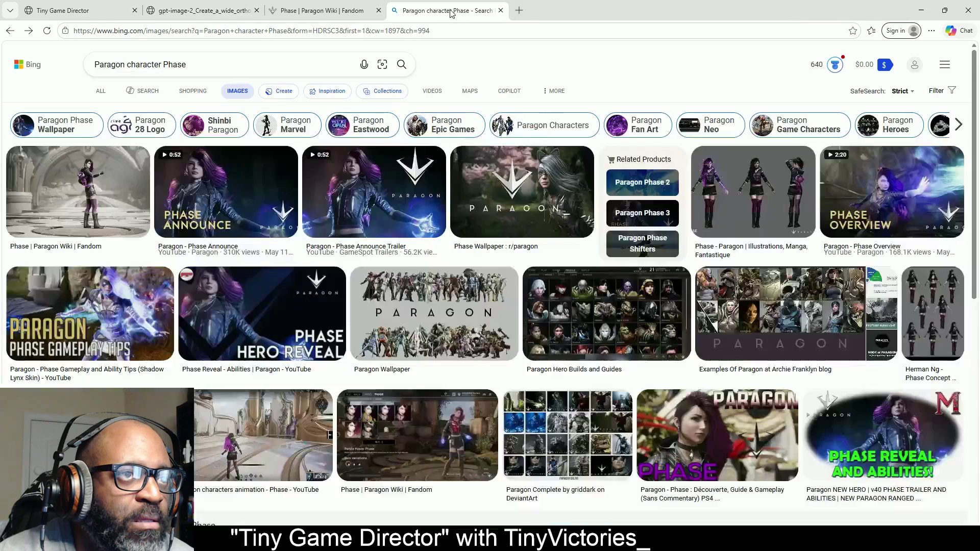
pyautogui.click(367, 188)
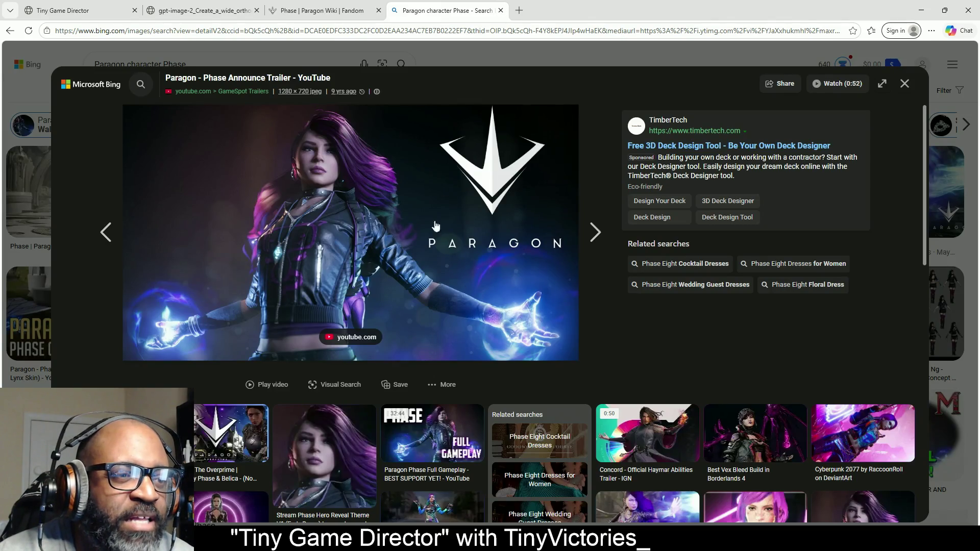
pyautogui.scroll(-1, 298, 345)
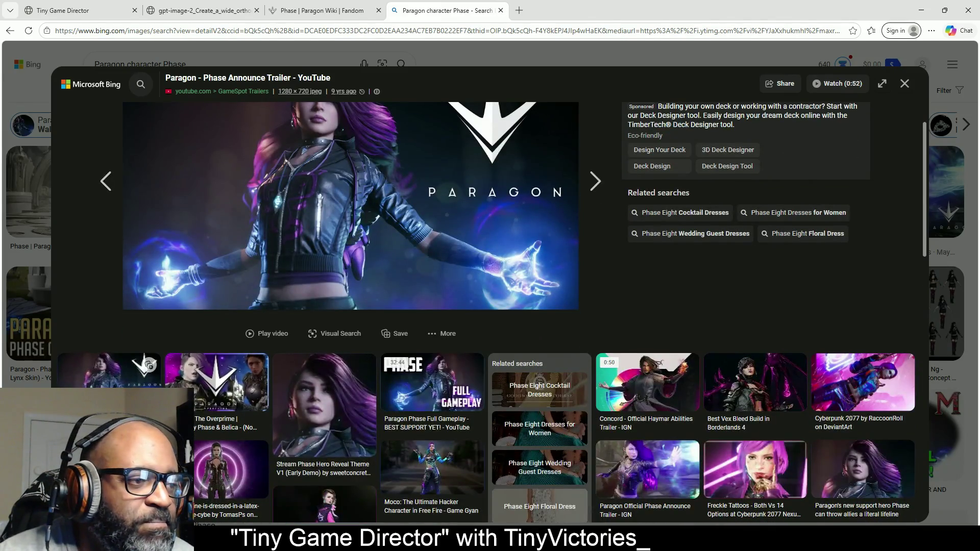
pyautogui.click(357, 407)
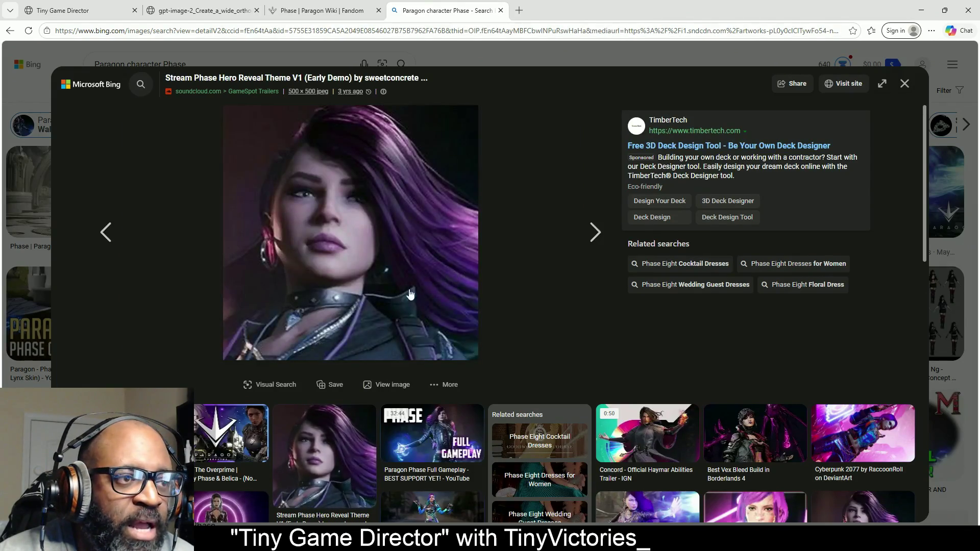
pyautogui.scroll(-3, 572, 265)
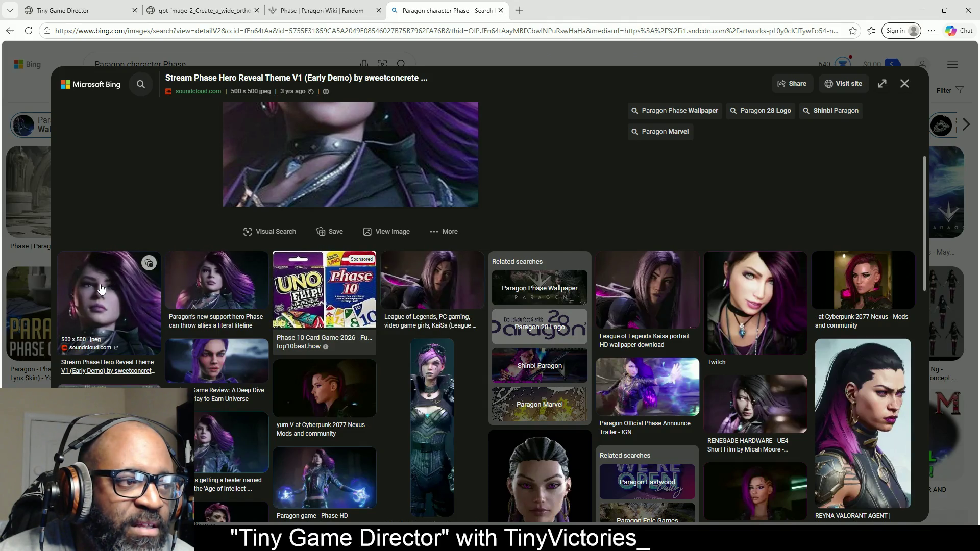
pyautogui.scroll(-4, 284, 241)
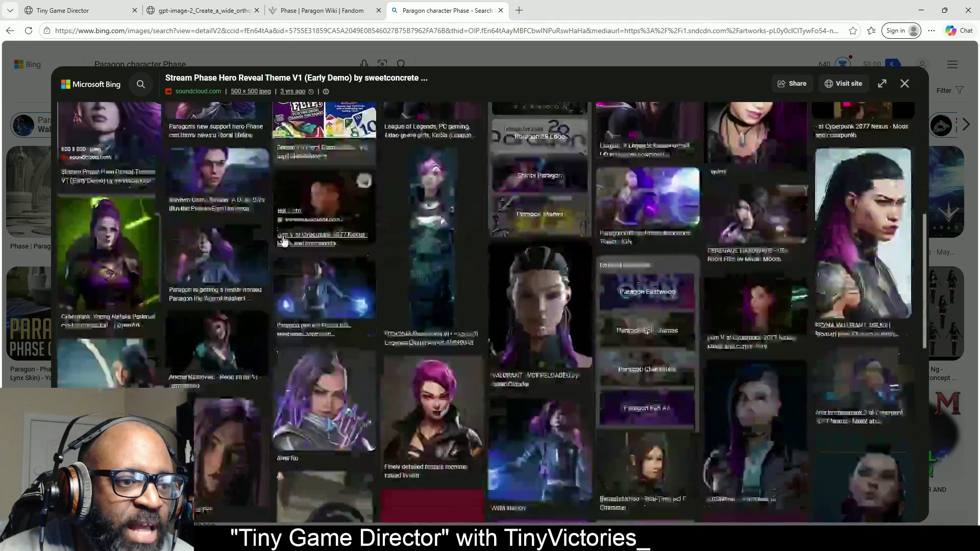
pyautogui.scroll(-4, 284, 241)
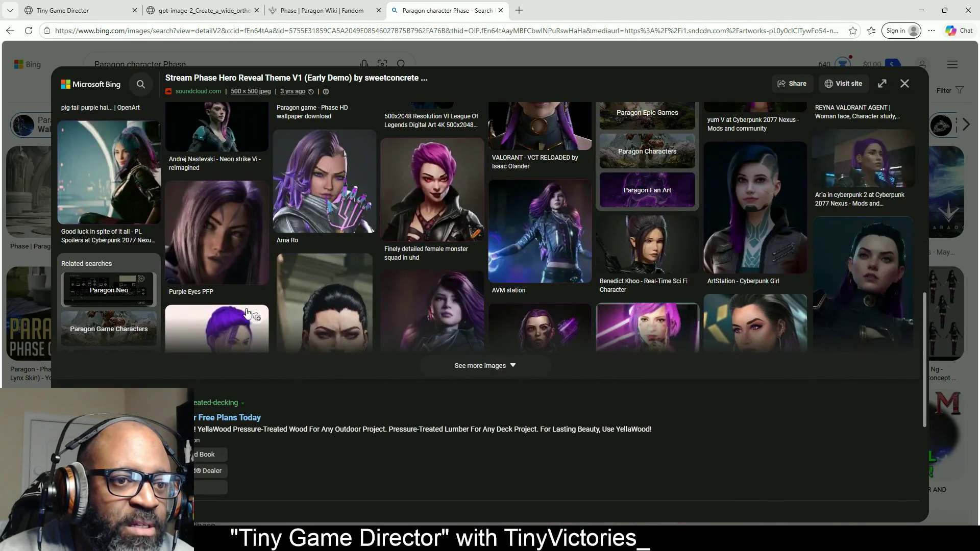
# Step: Load more related images, inspect the Pinterest close-up portrait of Phase, then close the viewer
pyautogui.click(497, 365)
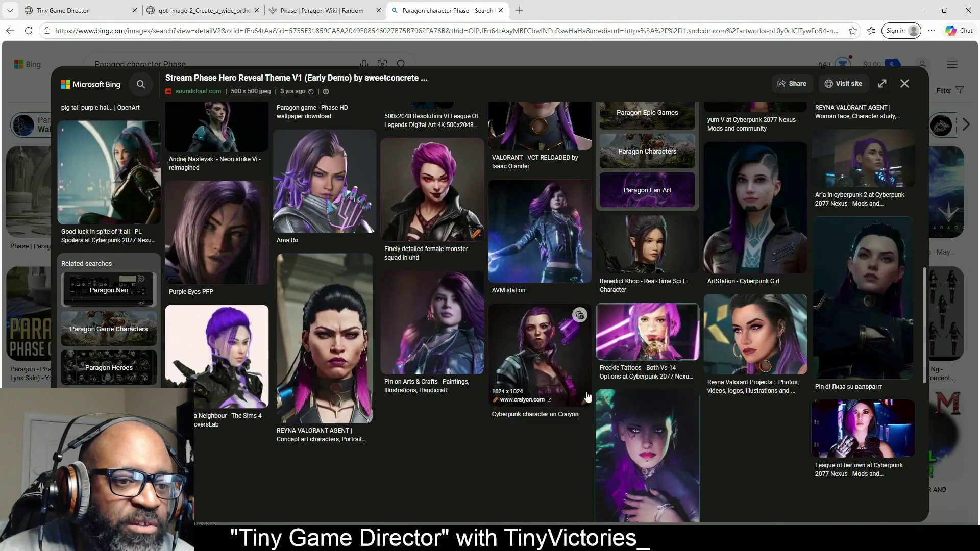
pyautogui.scroll(-3, 355, 276)
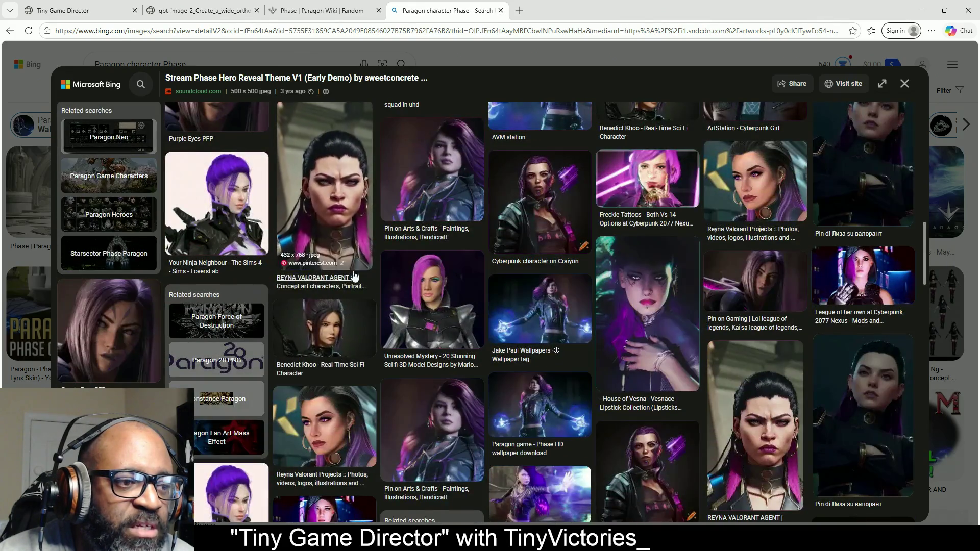
pyautogui.scroll(-4, 355, 276)
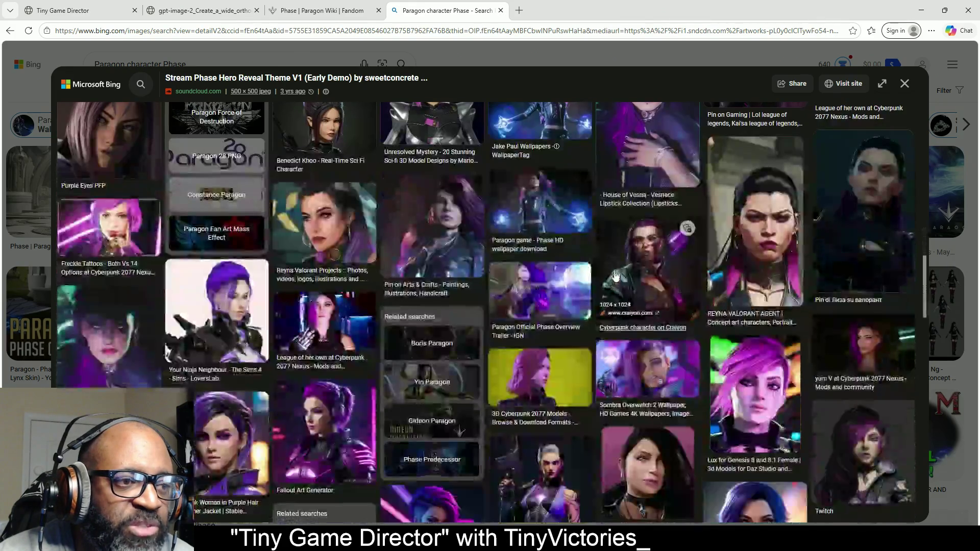
pyautogui.click(424, 211)
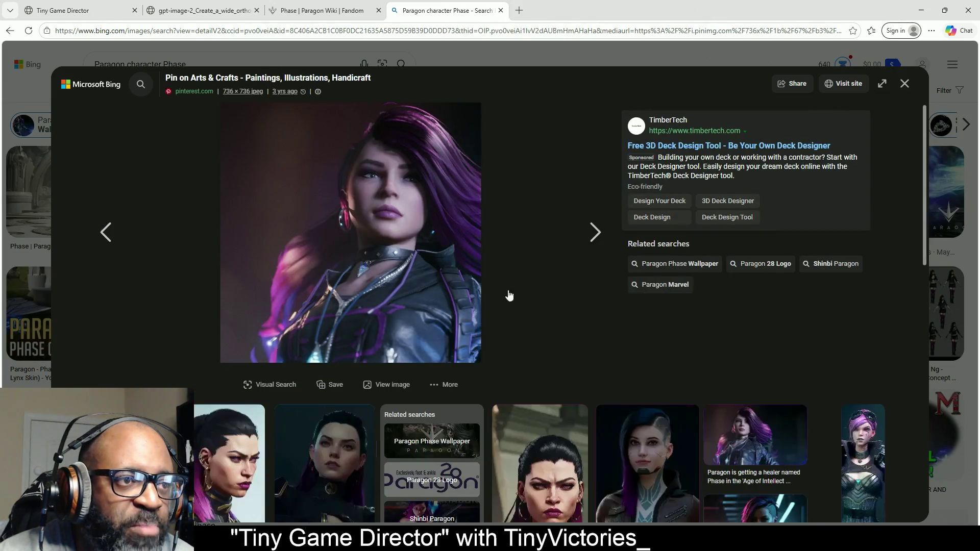
pyautogui.scroll(-4, 471, 287)
pyautogui.scroll(-10, 471, 288)
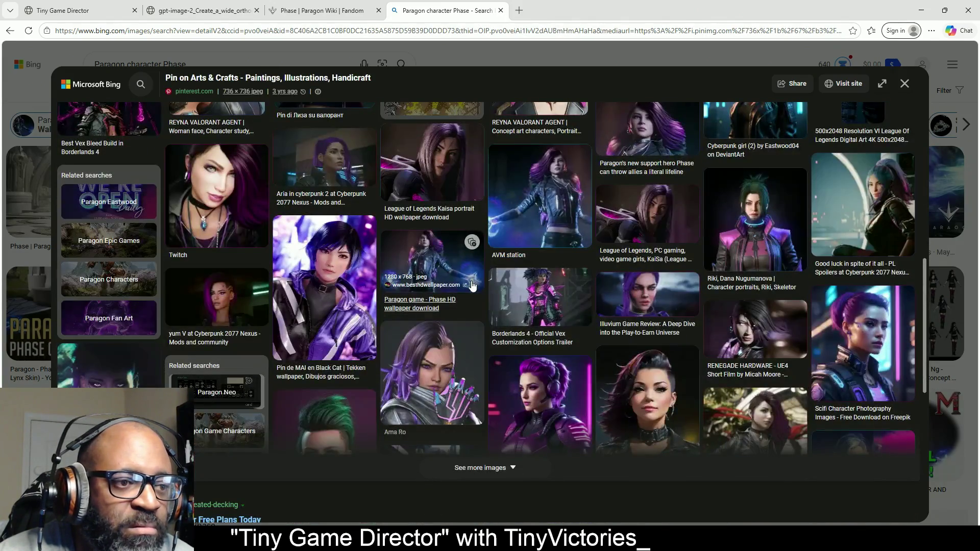
pyautogui.scroll(12, 472, 286)
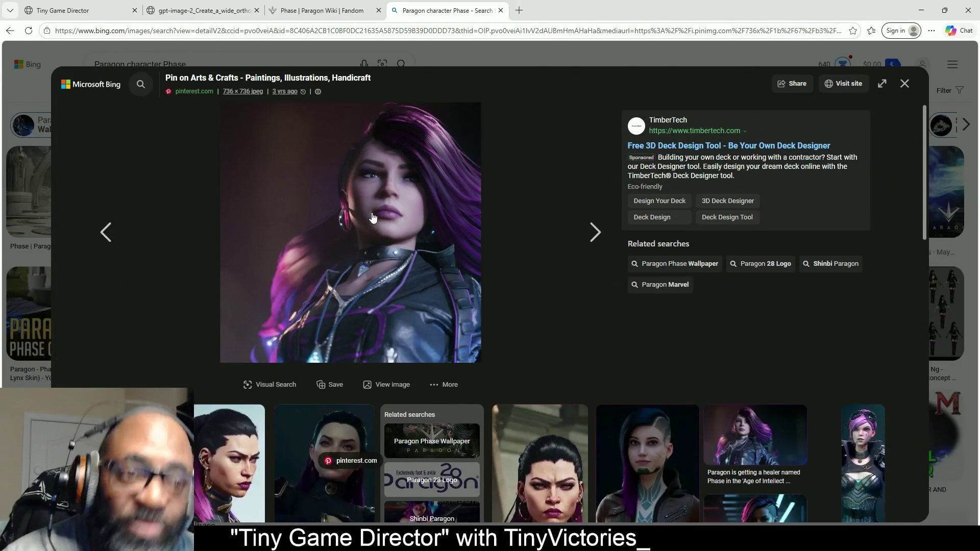
pyautogui.rightClick(379, 211)
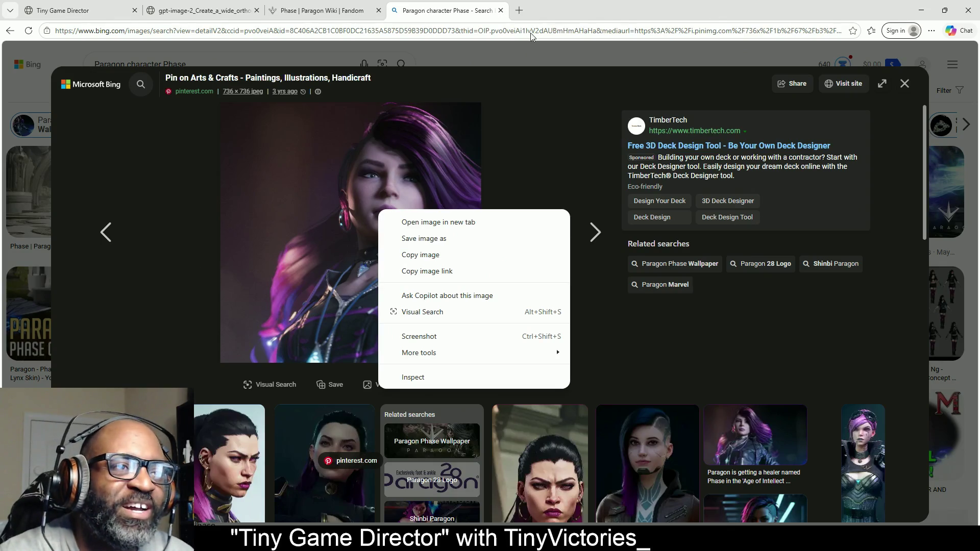
pyautogui.press('Escape')
pyautogui.click(513, 50)
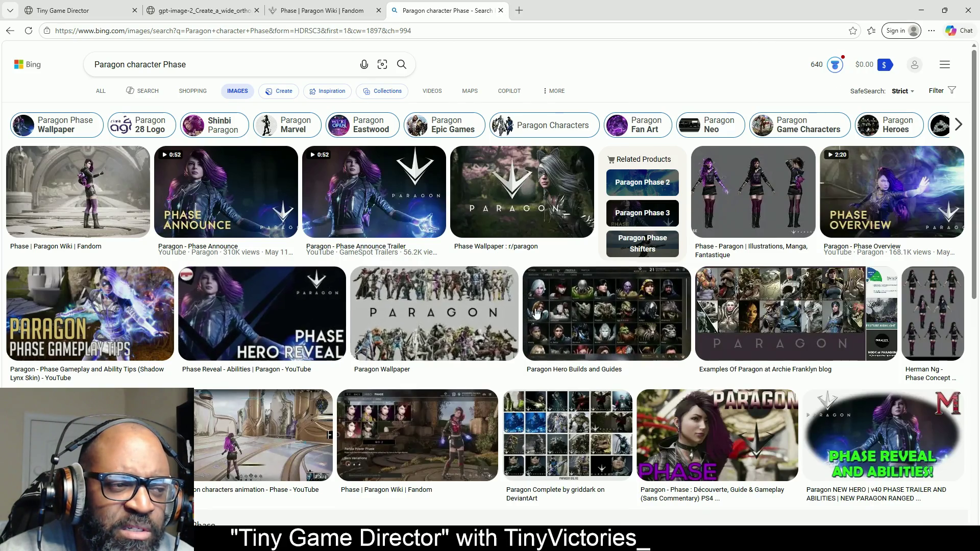
# Step: Change the Bing query to 'Unreal Engine Phase character' and run the search
pyautogui.scroll(-4, 624, 293)
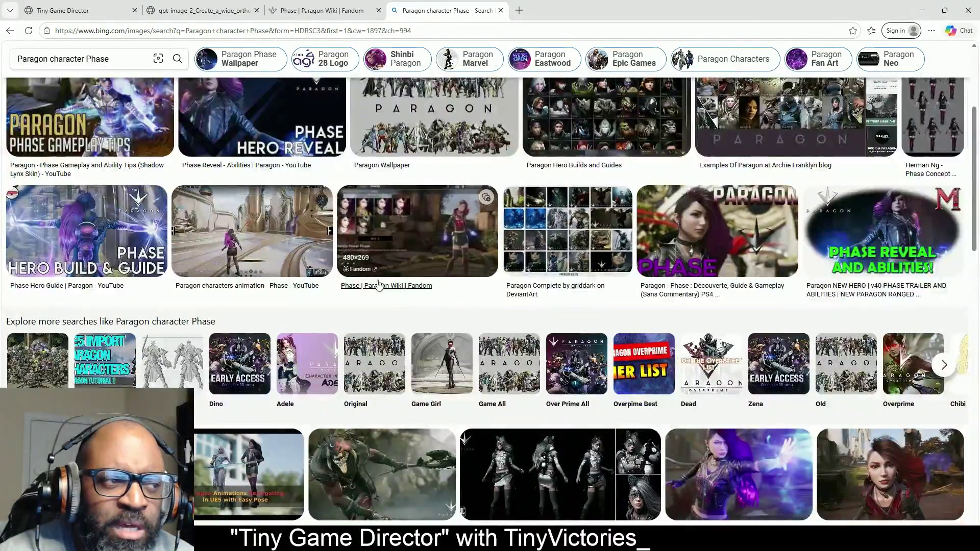
pyautogui.scroll(4, 367, 286)
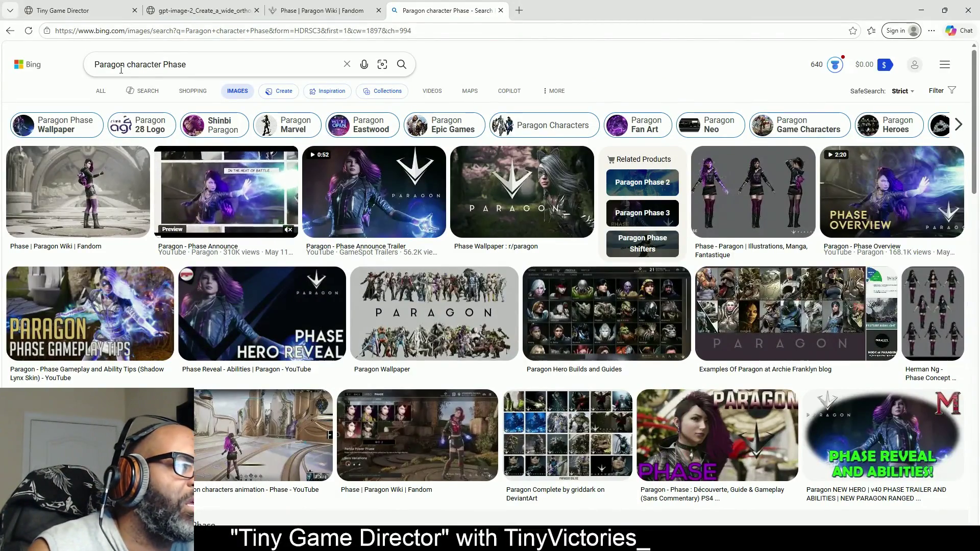
pyautogui.doubleClick(94, 65)
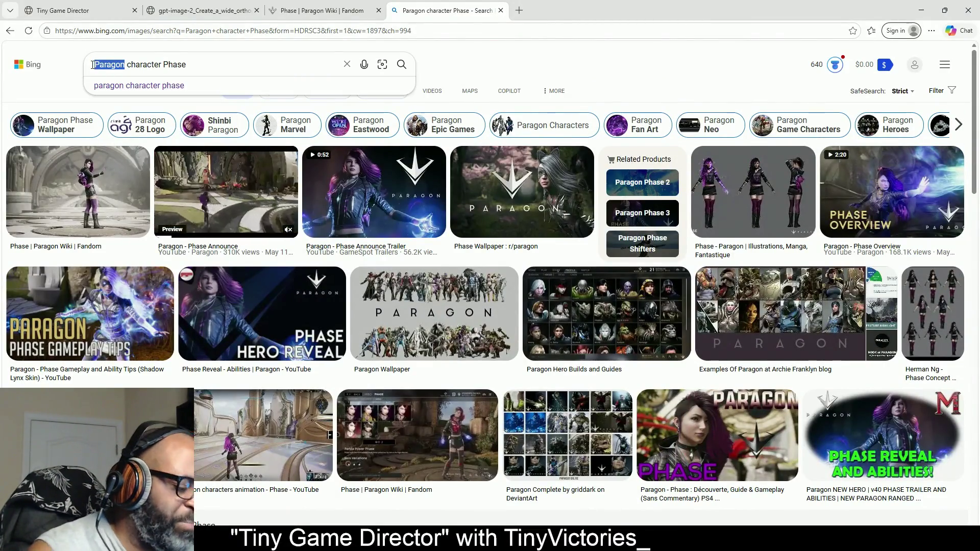
pyautogui.write('Unre')
pyautogui.write('al Eng')
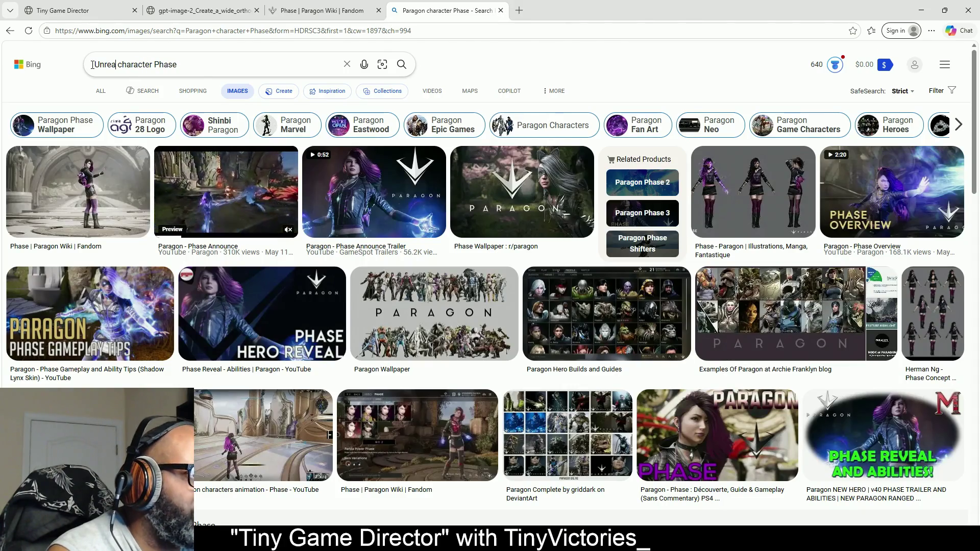
pyautogui.write('ine')
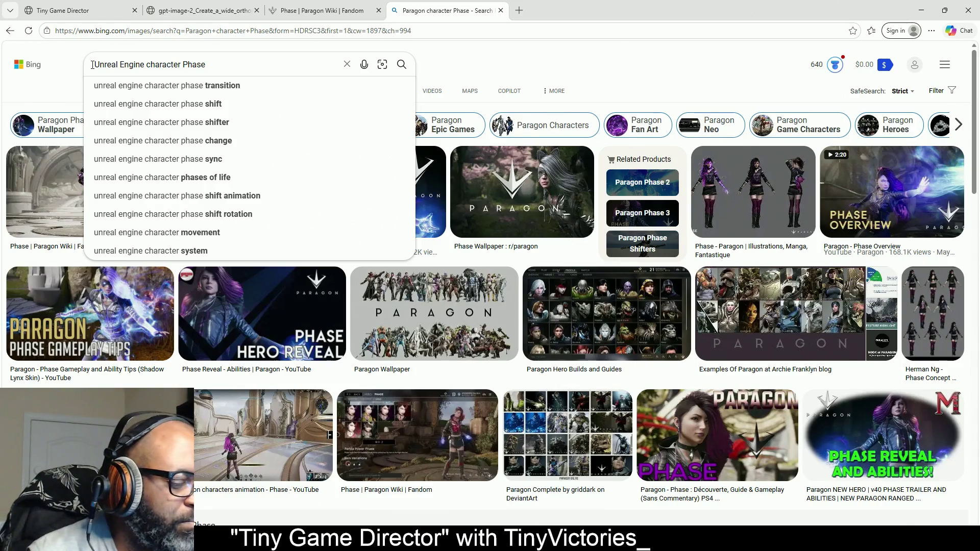
pyautogui.press('Delete')
pyautogui.press('Delete')
pyautogui.press('Delete')
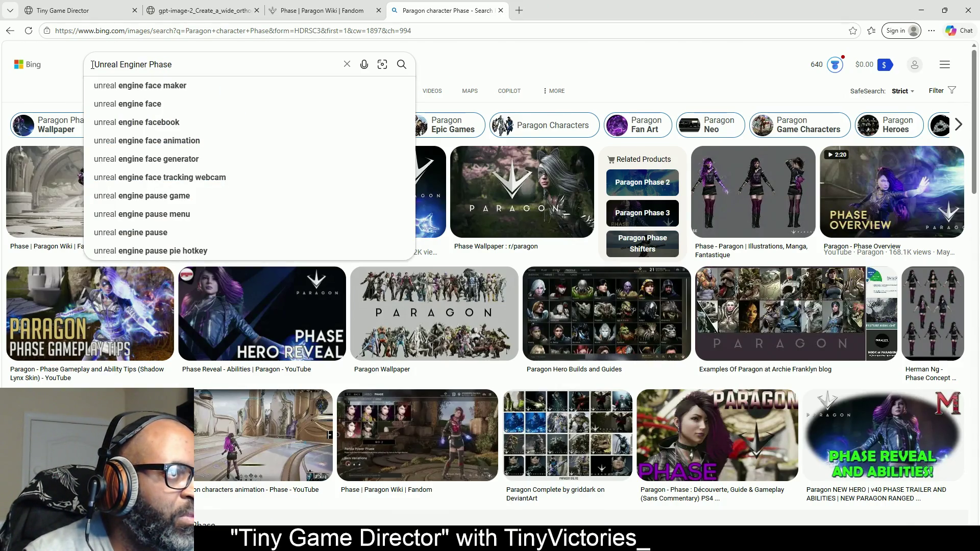
pyautogui.press('Delete')
pyautogui.write('d')
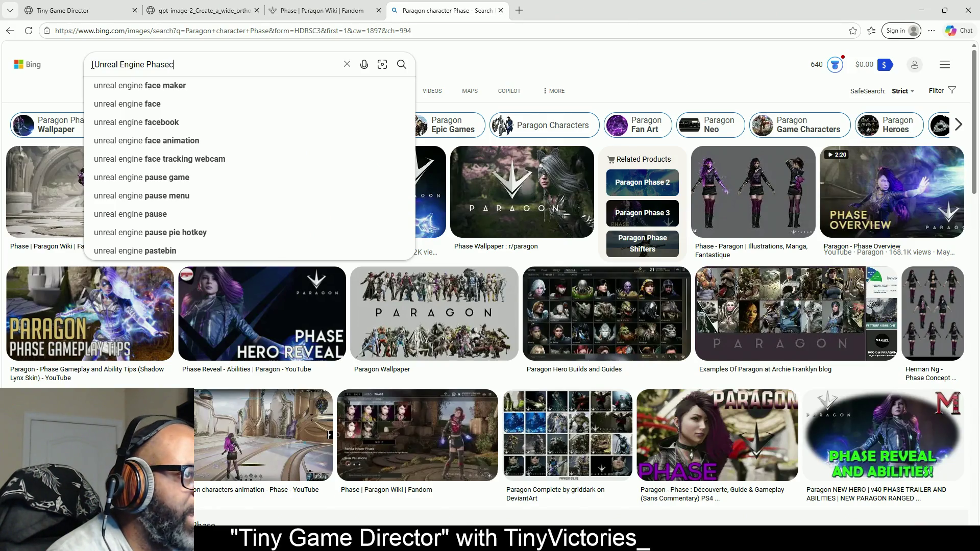
pyautogui.press('BackSpace')
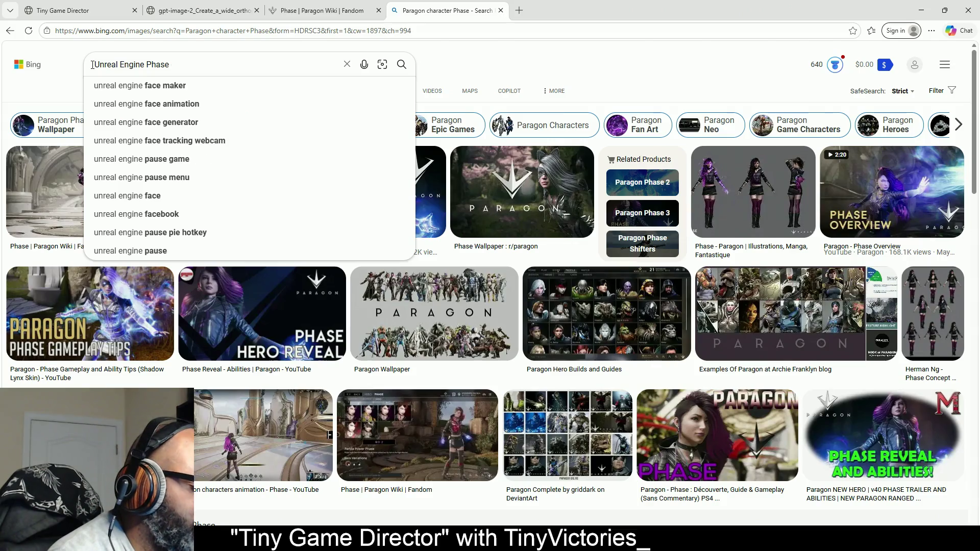
pyautogui.write(' chara')
pyautogui.write('cter')
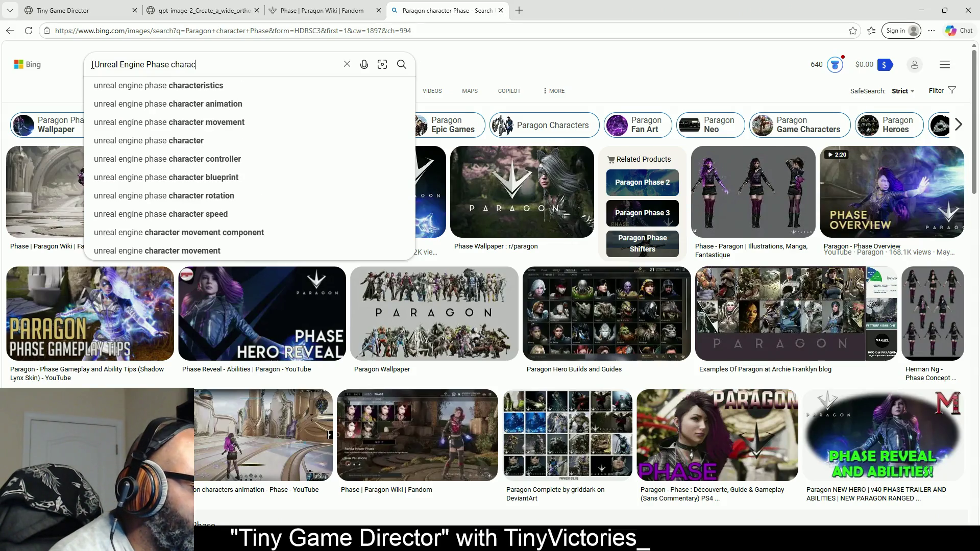
pyautogui.press('Return')
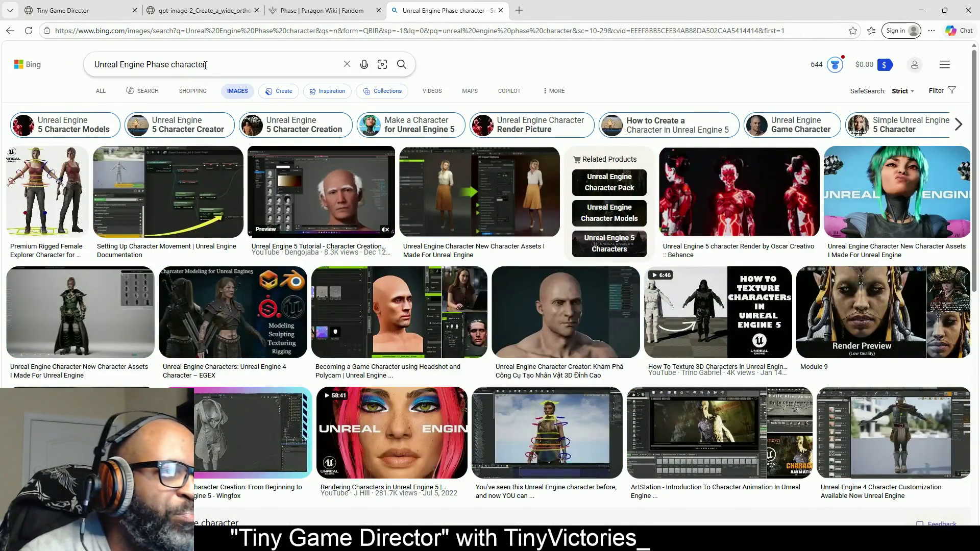
# Step: Browse through the Unreal Engine Phase character image results
pyautogui.click(250, 67)
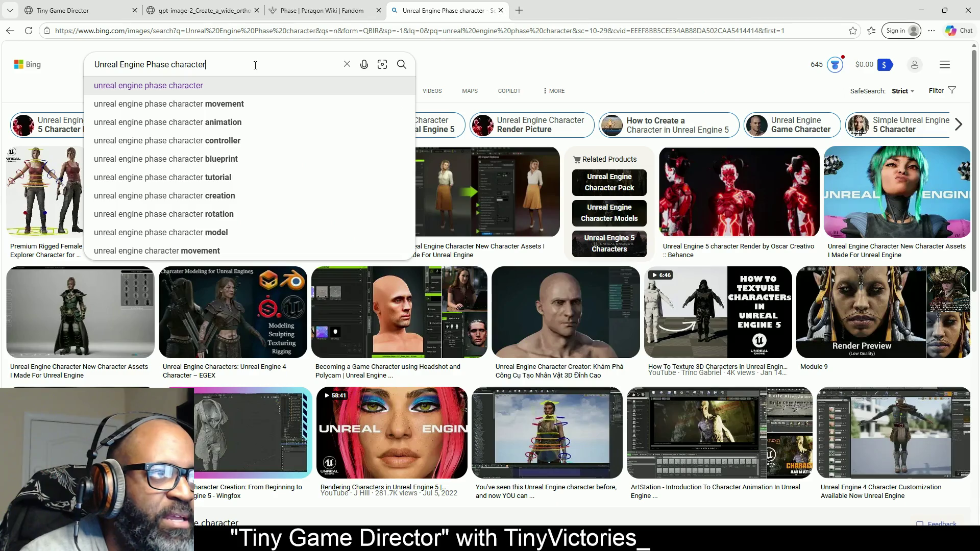
pyautogui.click(509, 65)
pyautogui.scroll(-5, 317, 228)
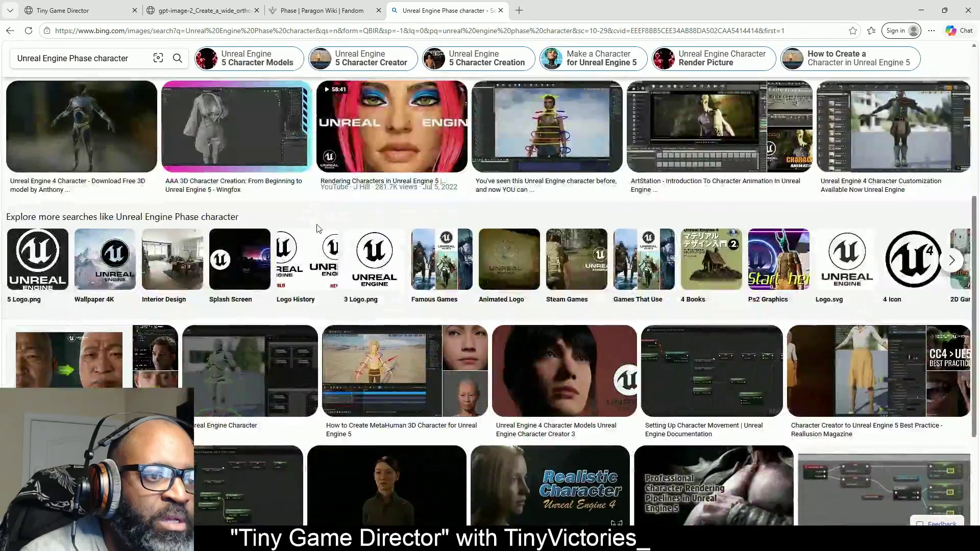
pyautogui.scroll(-10, 317, 228)
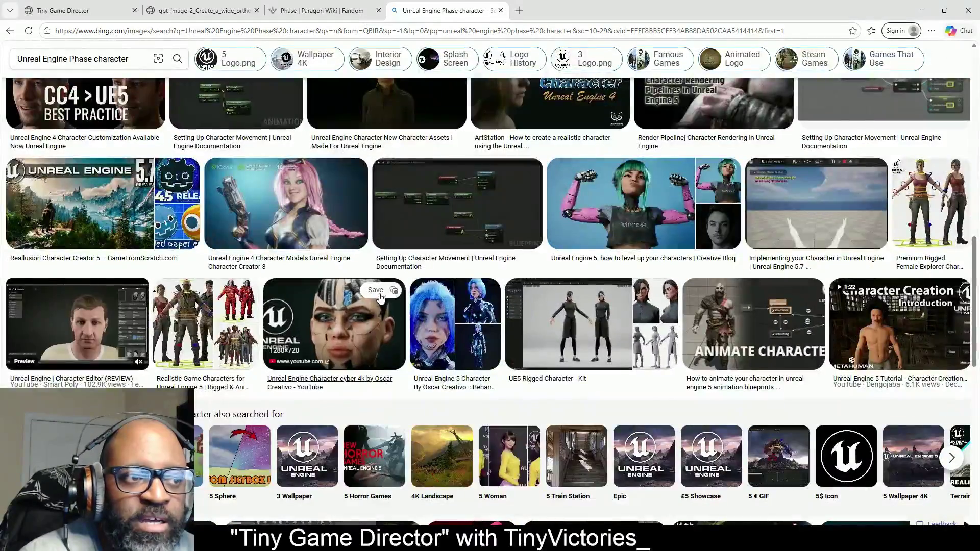
pyautogui.scroll(-7, 383, 306)
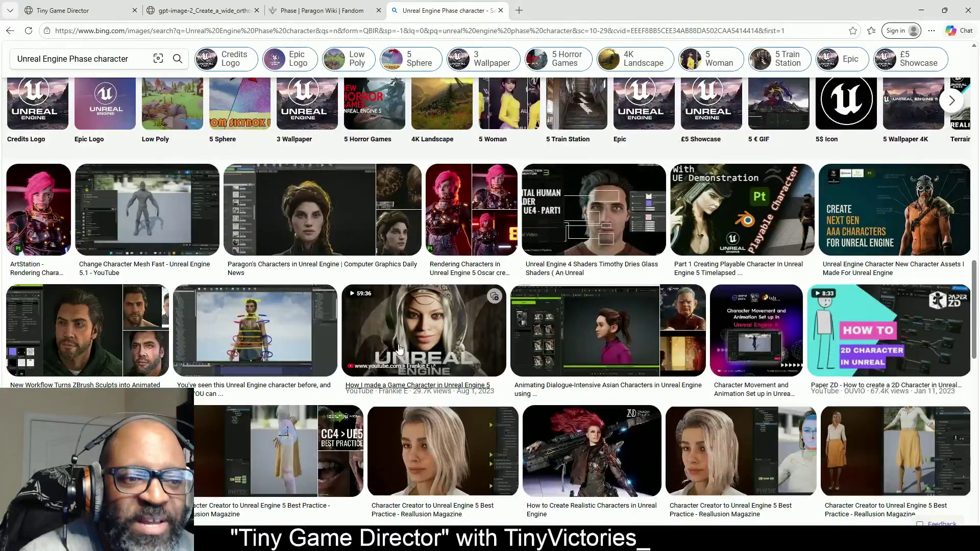
pyautogui.scroll(-11, 400, 350)
pyautogui.scroll(9, 395, 340)
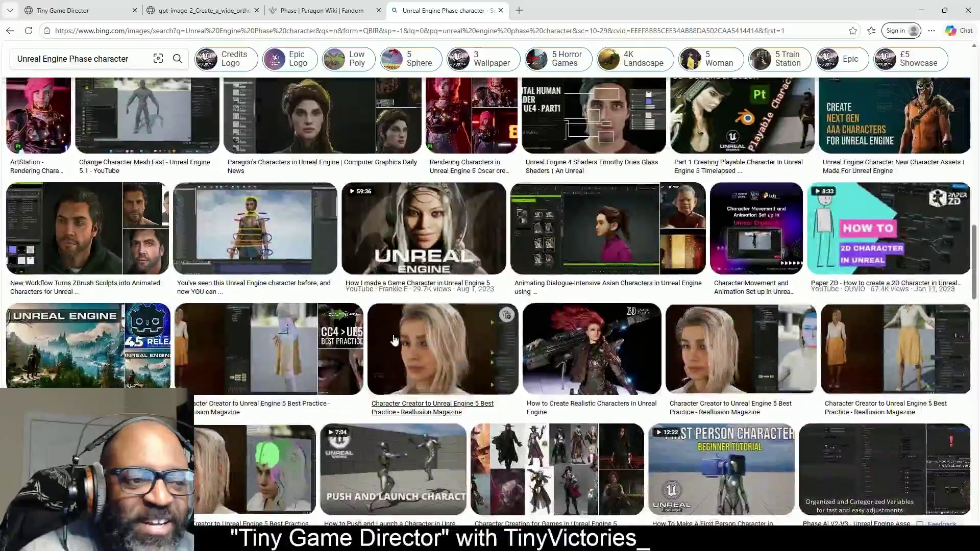
pyautogui.scroll(15, 394, 340)
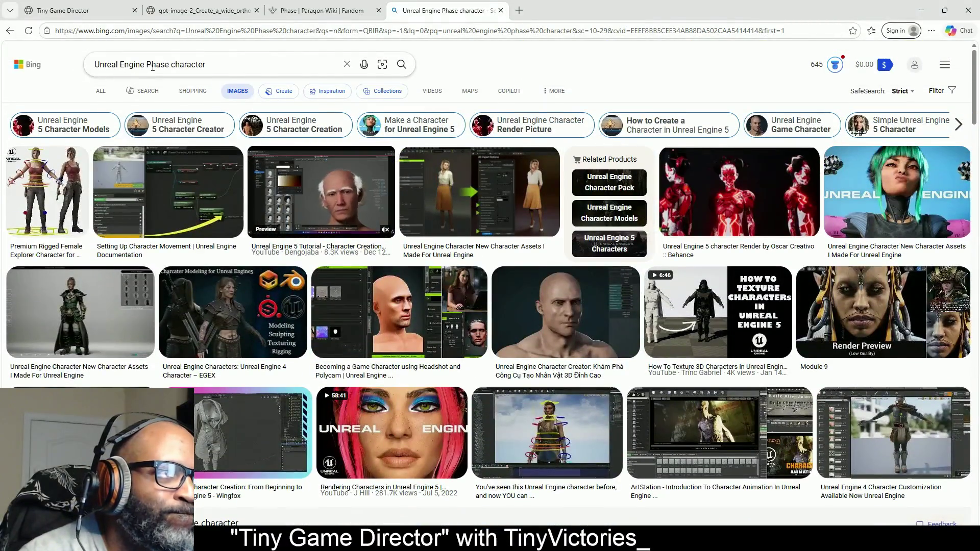
# Step: Search 'Unreal Engine Paragon Phase character' and open TechRaptor's Paragon assets image of Phase
pyautogui.click(146, 65)
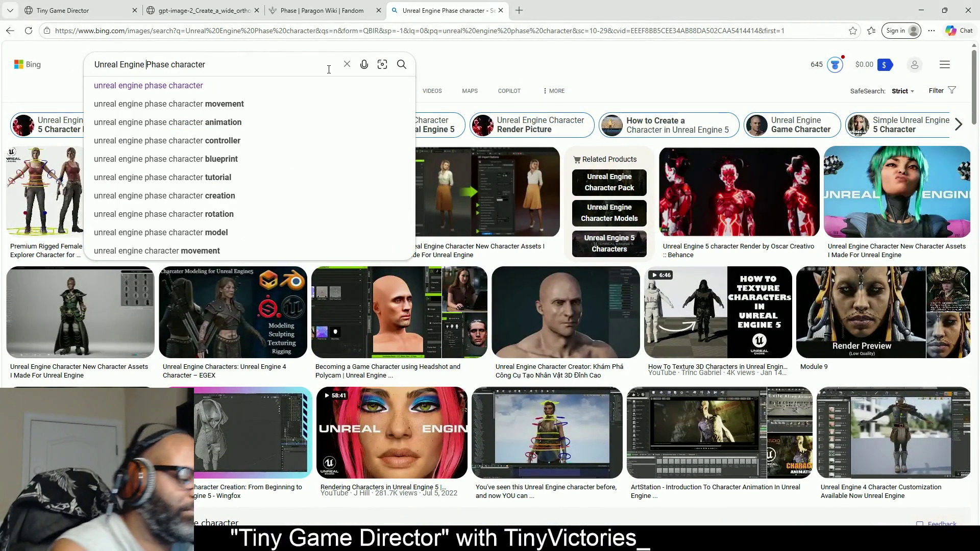
pyautogui.write('Parag')
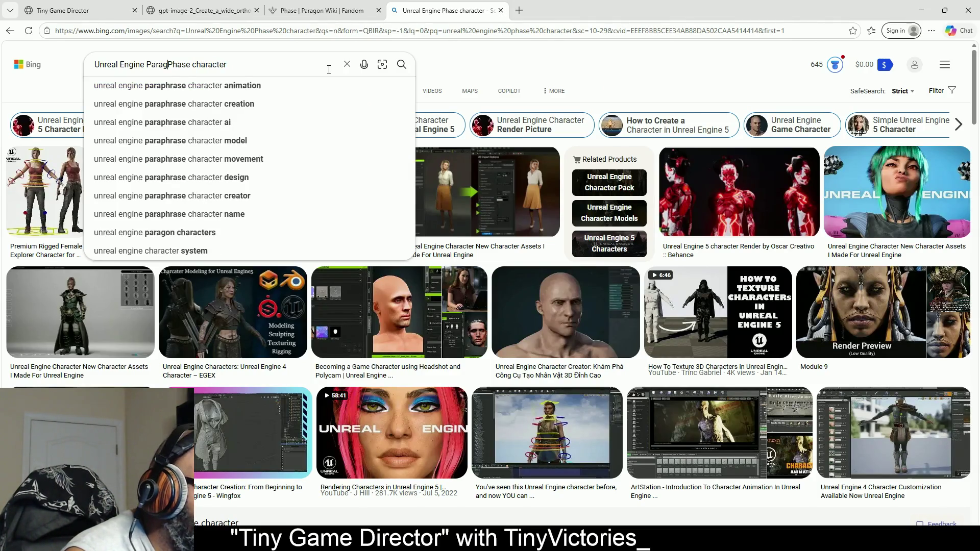
pyautogui.write('on')
pyautogui.press('Return')
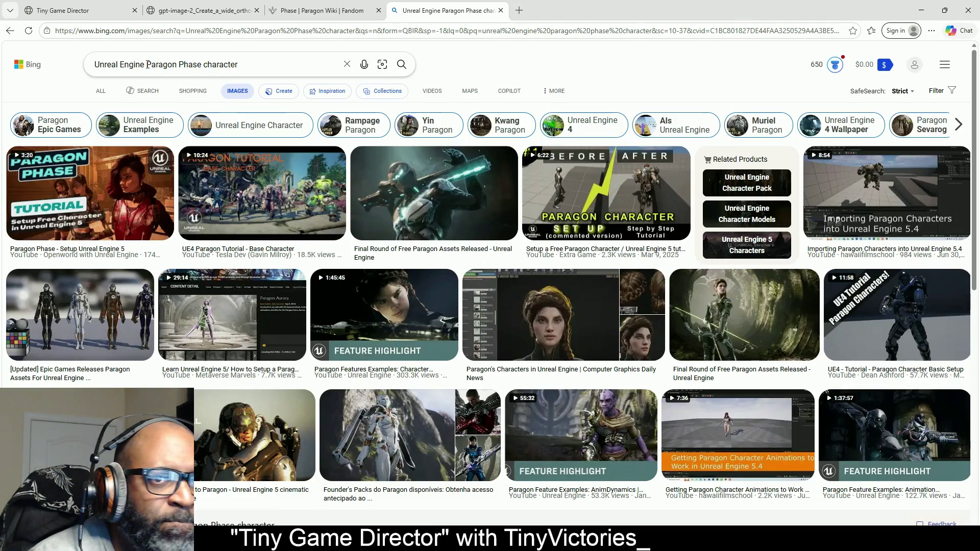
pyautogui.scroll(-5, 327, 206)
pyautogui.scroll(-10, 327, 206)
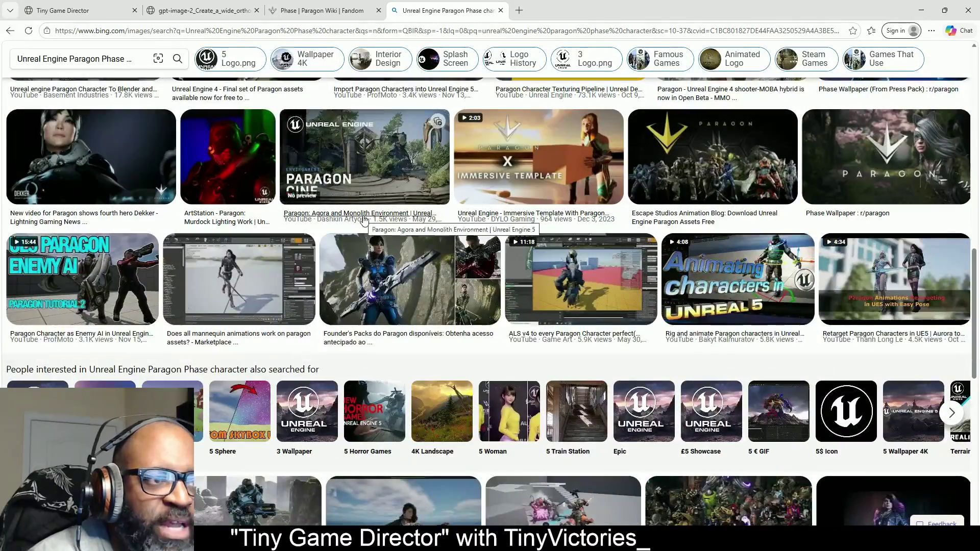
pyautogui.scroll(-4, 357, 219)
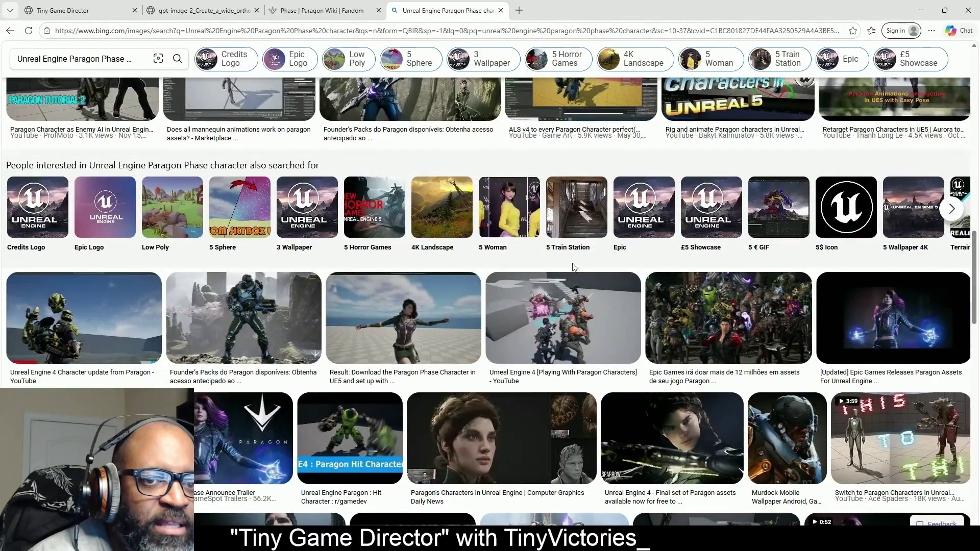
pyautogui.click(894, 316)
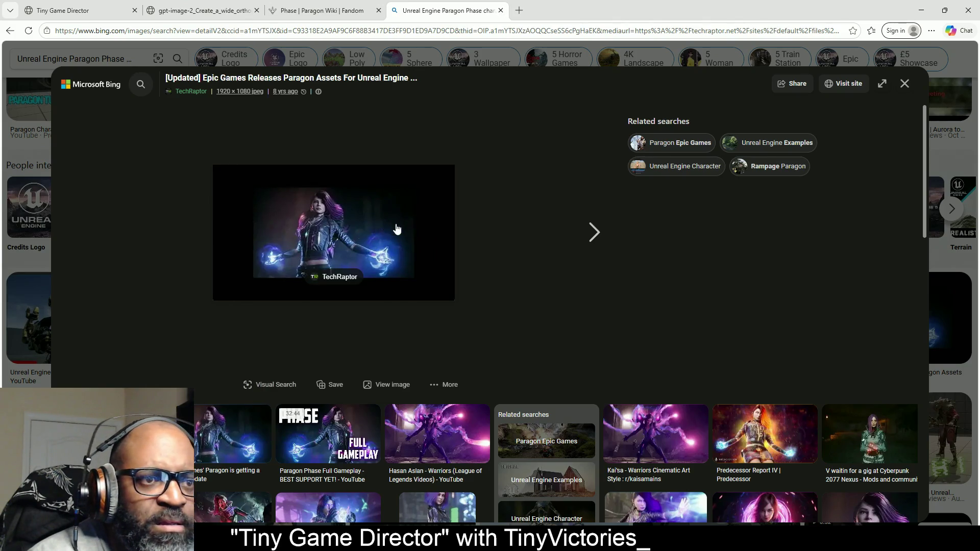
# Step: After the original image shows access denied, open gamereactor.eu's 'Paragon is getting a major update' picture instead
pyautogui.click(401, 385)
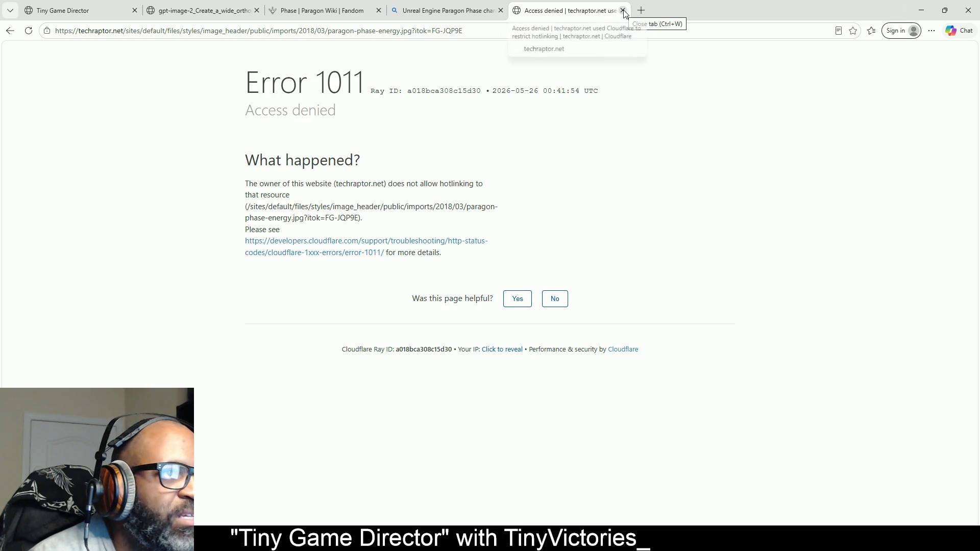
pyautogui.click(447, 14)
pyautogui.click(623, 10)
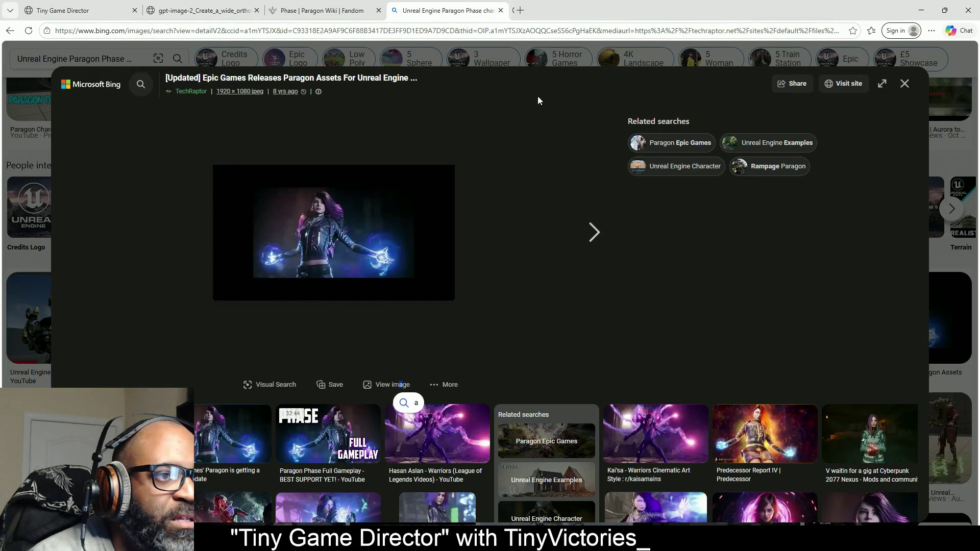
pyautogui.click(215, 430)
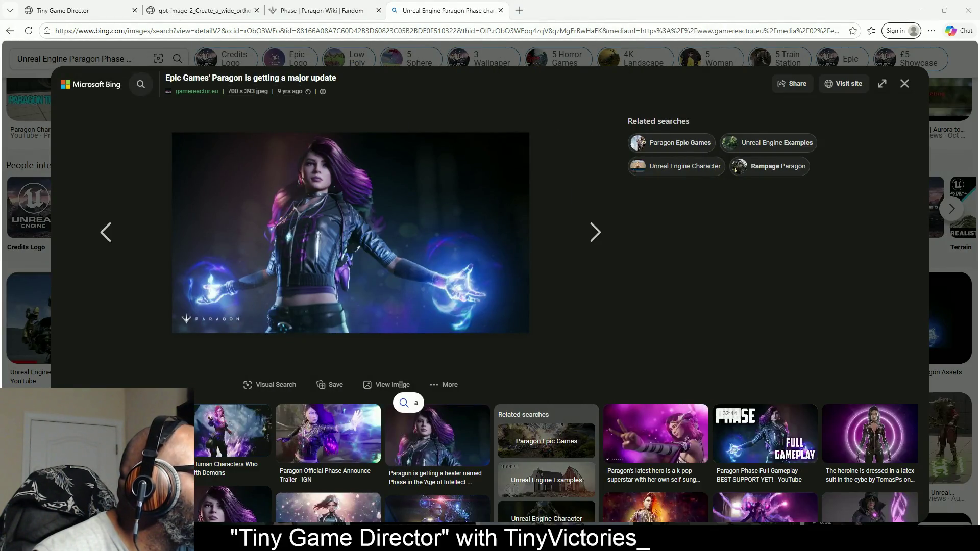
# Step: Snip the Phase picture with glowing purple energy hands from the gamereactor.eu detail view
pyautogui.press('super+shift+s')
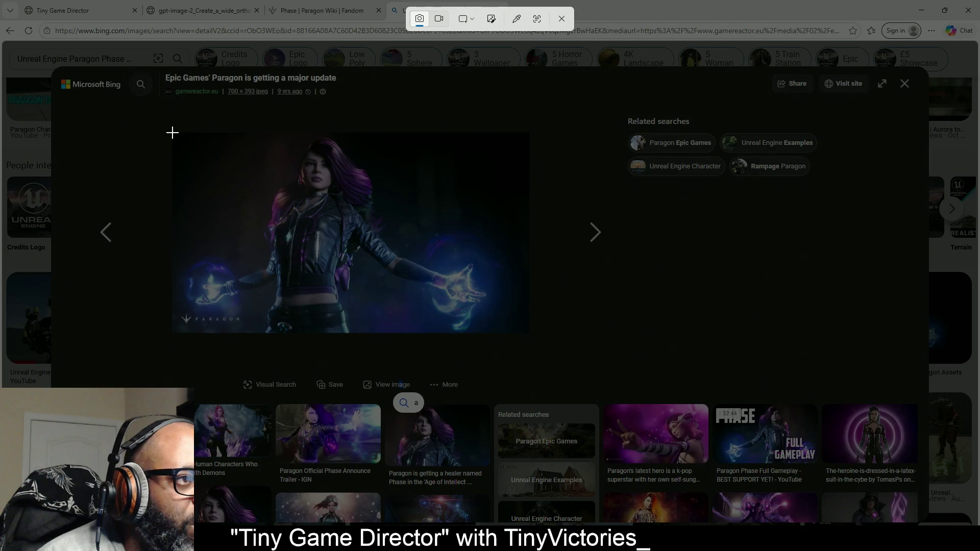
pyautogui.moveTo(172, 133)
pyautogui.mouseDown()
pyautogui.moveTo(467, 279)
pyautogui.moveTo(500, 314)
pyautogui.moveTo(514, 314)
pyautogui.mouseUp()
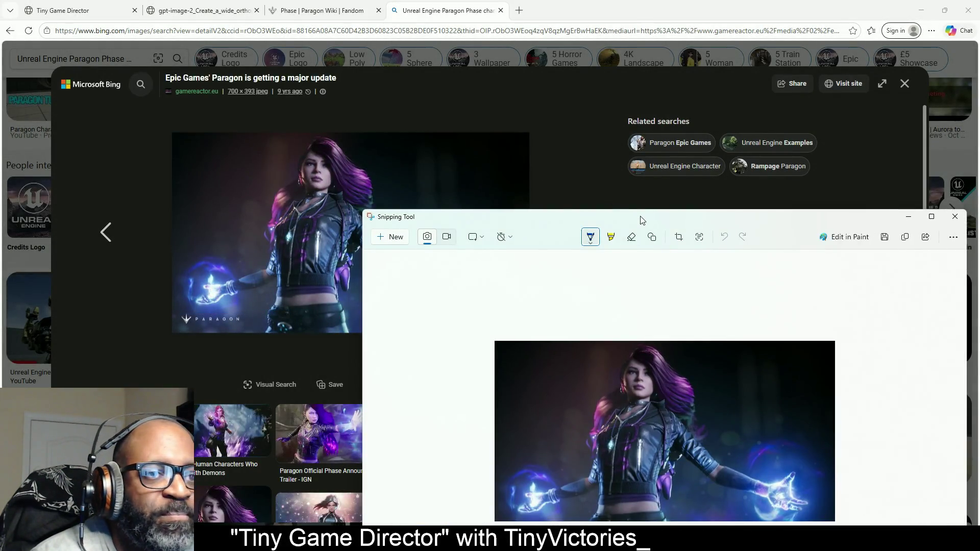
pyautogui.click(638, 201)
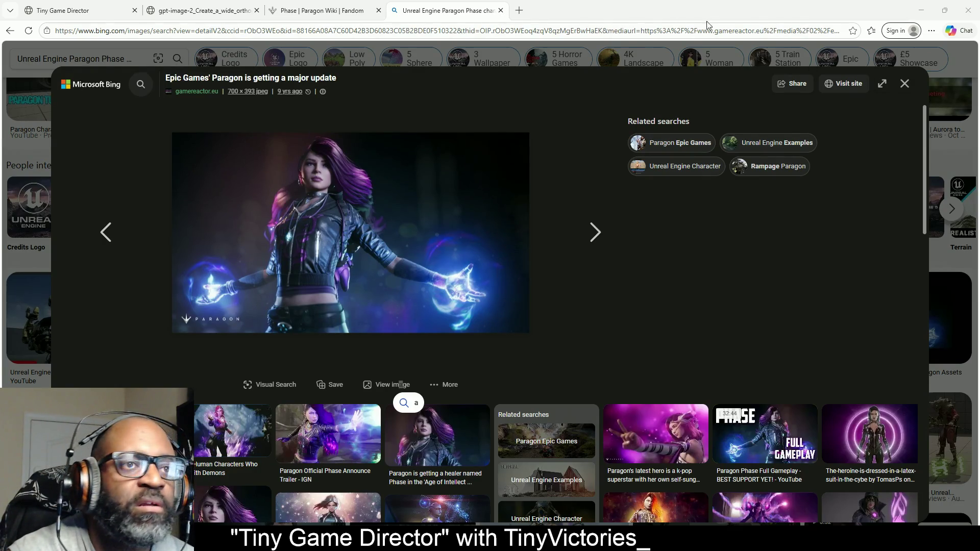
# Step: Set the reference image source to Upload My Own Image and open the file picker for the snip
pyautogui.click(108, 10)
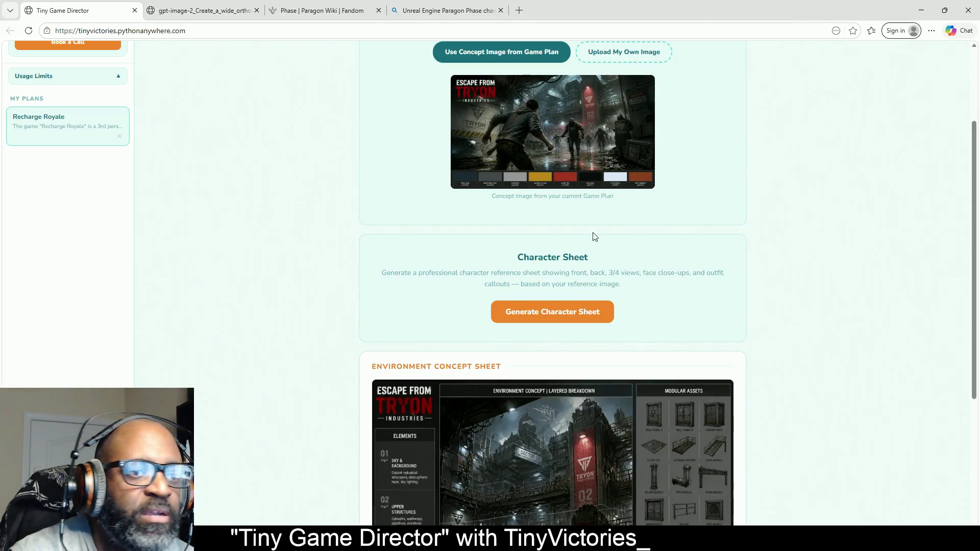
pyautogui.scroll(1, 666, 209)
pyautogui.click(638, 106)
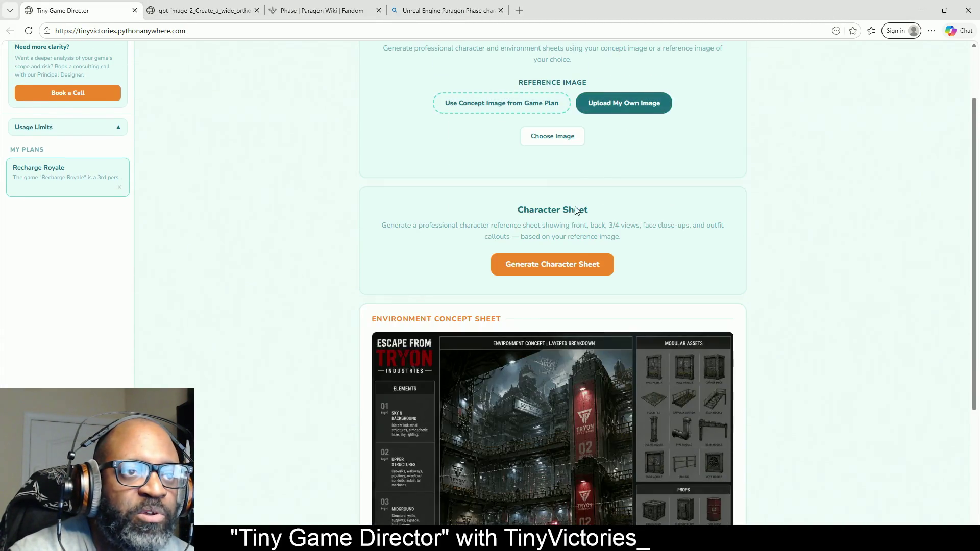
pyautogui.click(557, 140)
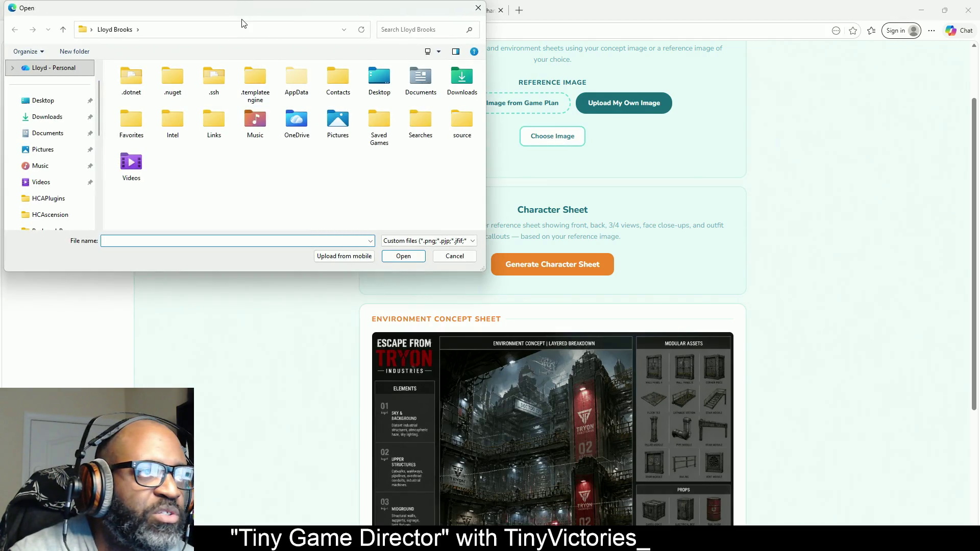
pyautogui.moveTo(250, 13)
pyautogui.mouseDown()
pyautogui.moveTo(30, 136)
pyautogui.moveTo(0, 135)
pyautogui.mouseUp()
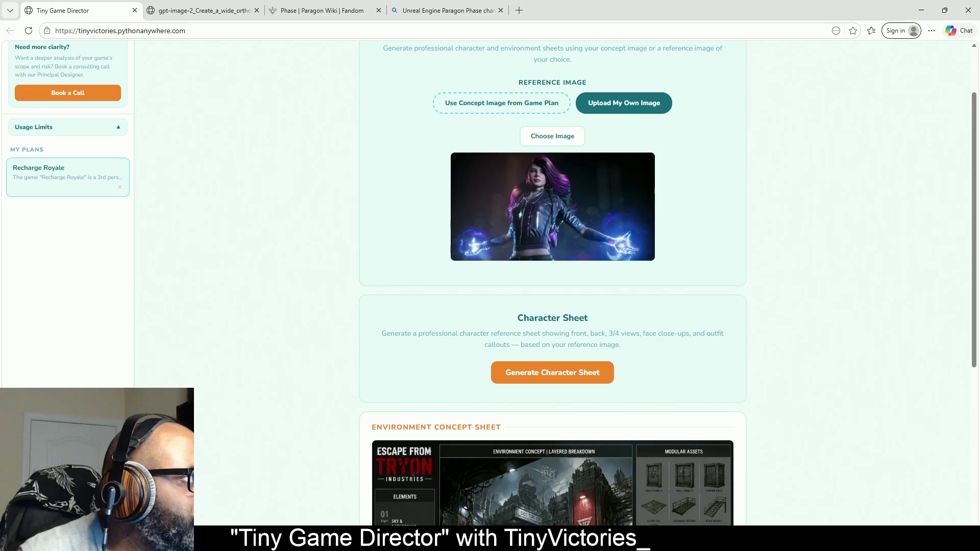
# Step: Generate the Luna Vale character sheet from the Phase reference, then return to the Bing results
pyautogui.click(536, 373)
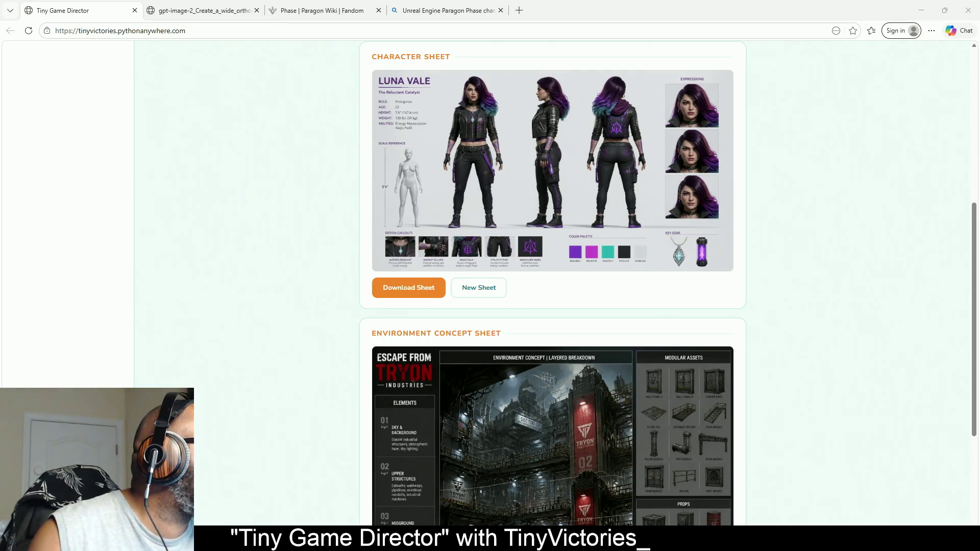
pyautogui.click(444, 10)
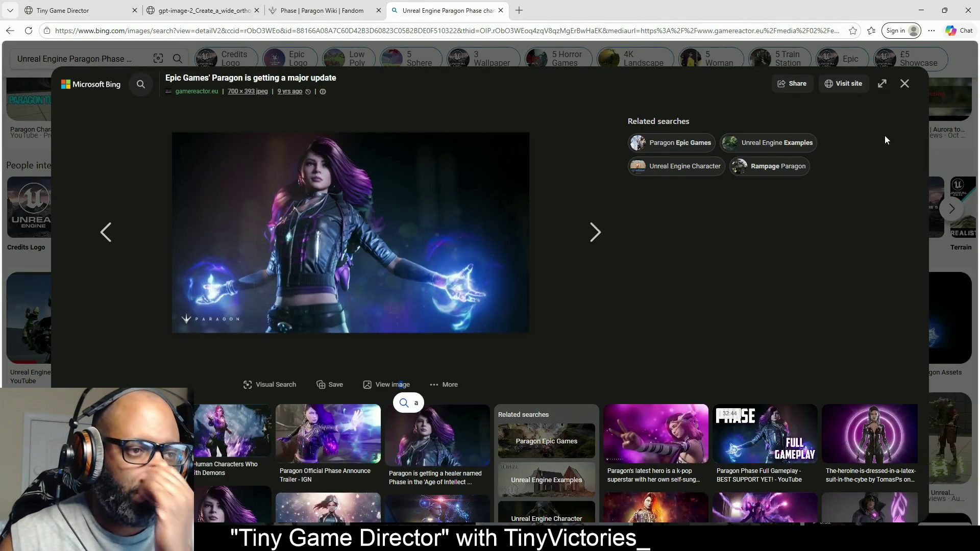
# Step: Browse the enlarged image gallery, then close it to return to the results
pyautogui.scroll(-4, 702, 295)
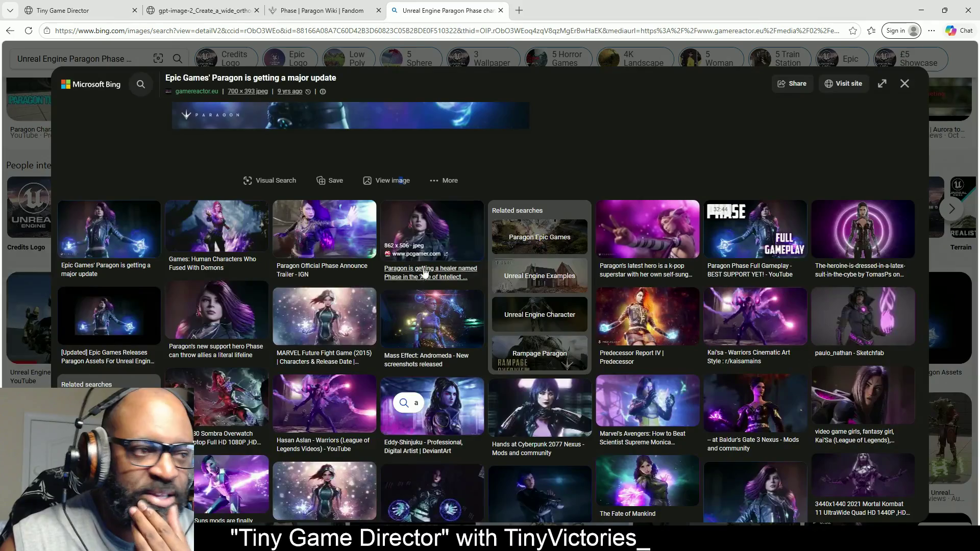
pyautogui.scroll(-2, 307, 387)
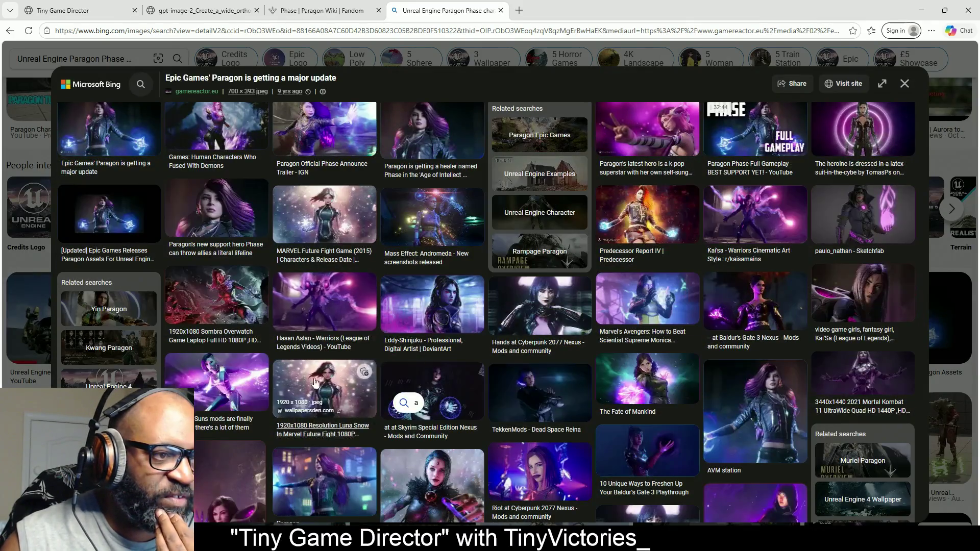
pyautogui.scroll(-2, 785, 364)
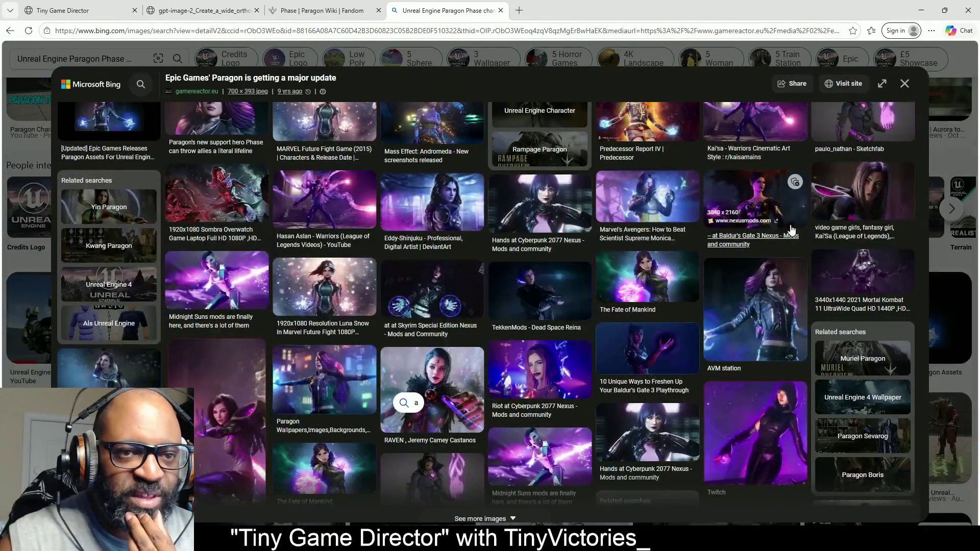
pyautogui.scroll(-3, 294, 301)
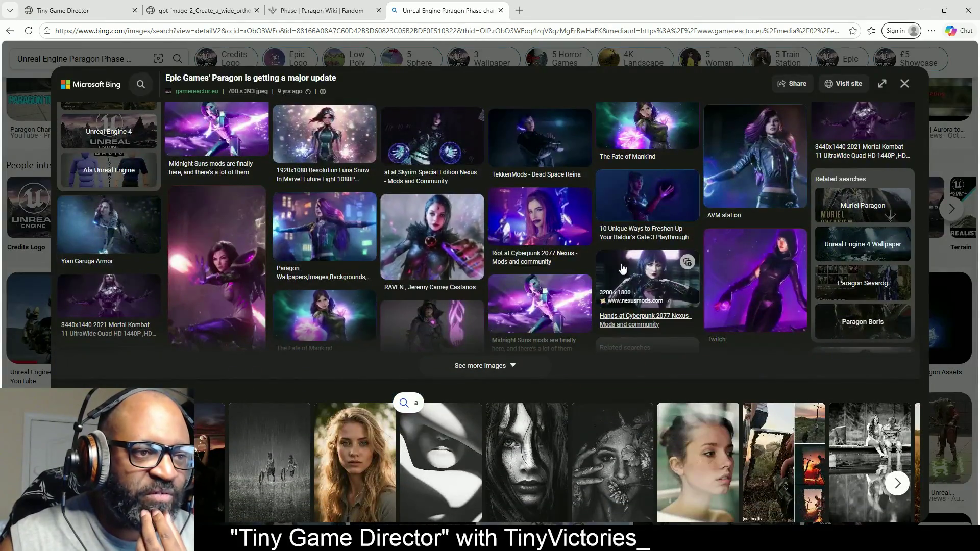
pyautogui.scroll(7, 965, 83)
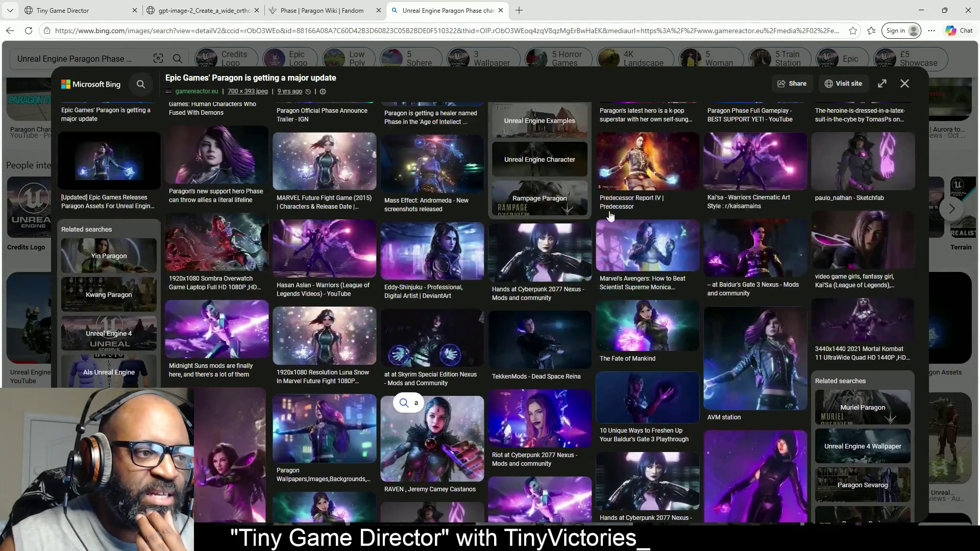
pyautogui.click(905, 83)
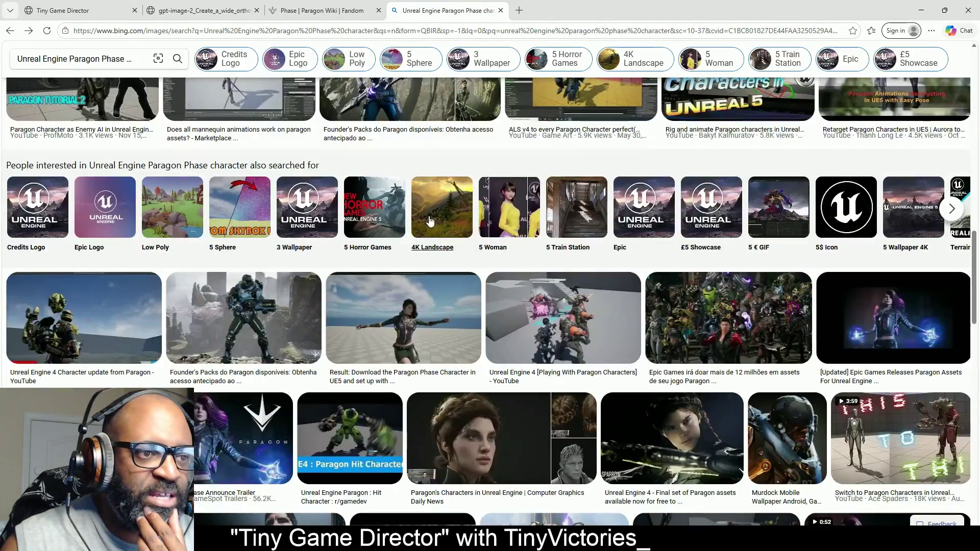
# Step: Open the Paragon Phase result, then the 'Unreal Engine 4 Retarget avec Personnage Paragon' image
pyautogui.click(397, 302)
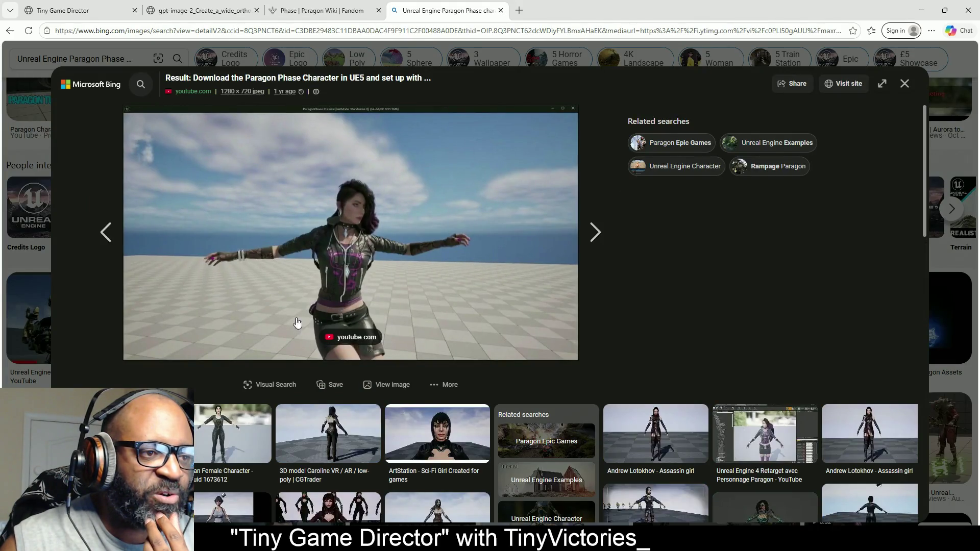
pyautogui.scroll(-2, 665, 290)
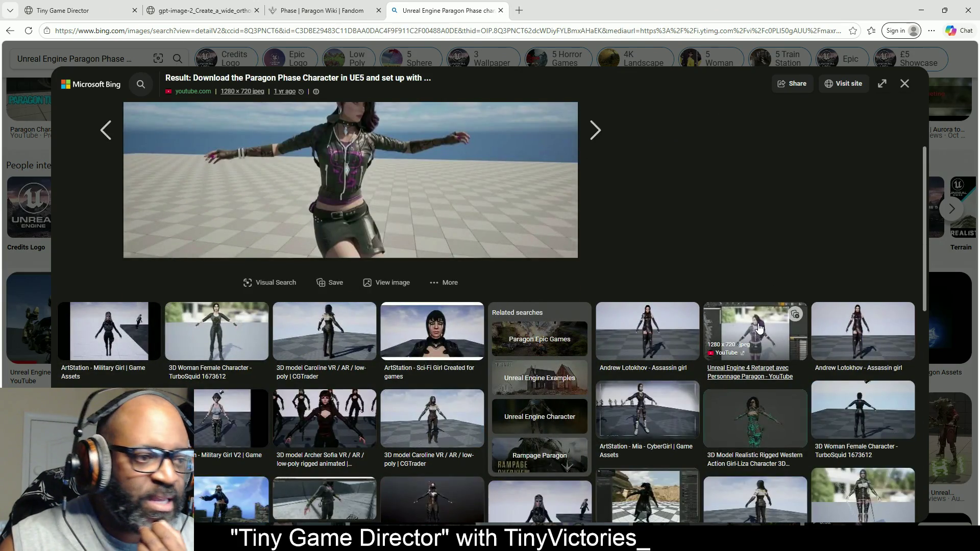
pyautogui.scroll(-2, 759, 327)
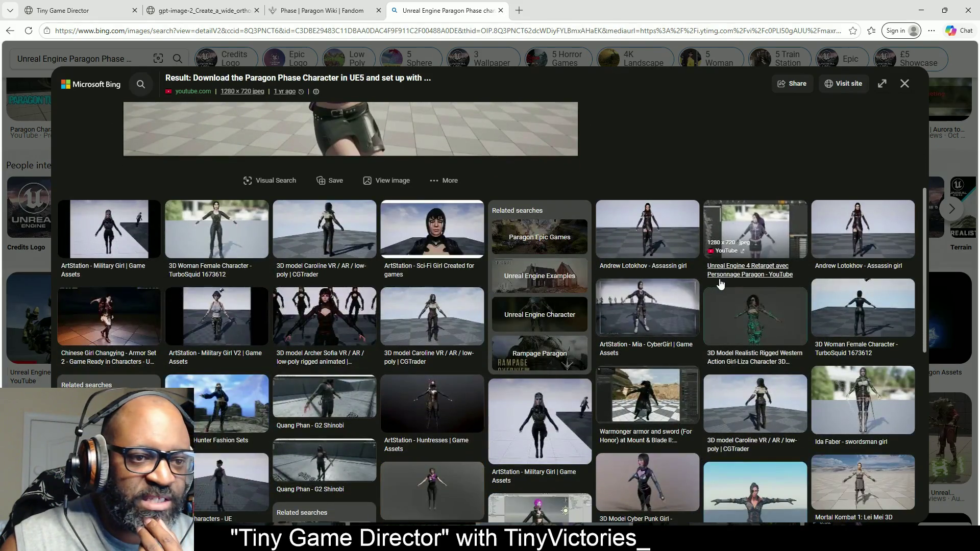
pyautogui.click(744, 283)
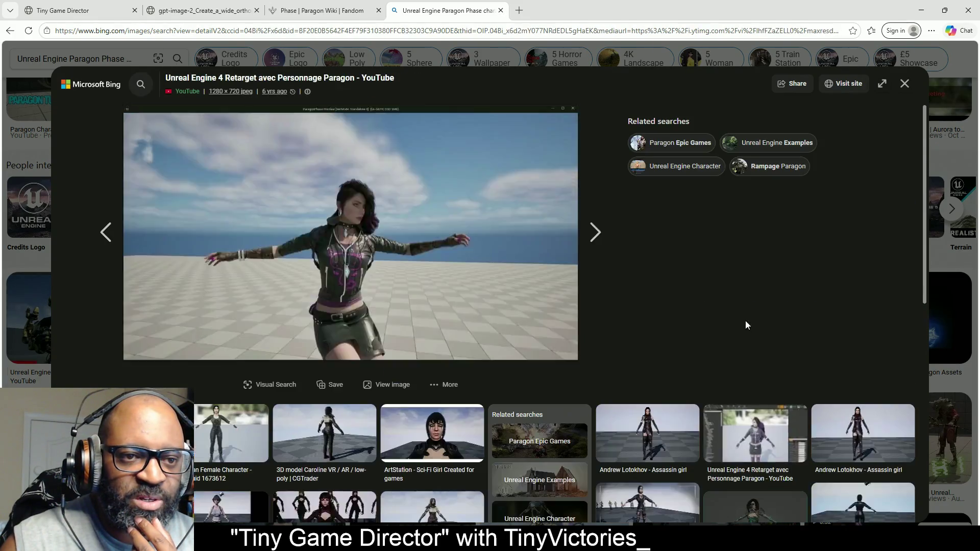
pyautogui.moveTo(412, 432)
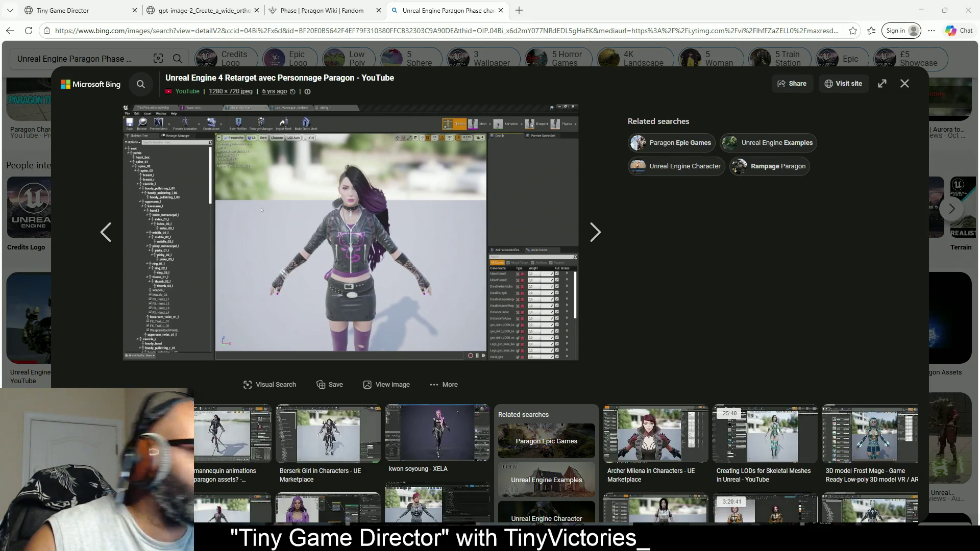
# Step: Snip the Paragon character's full-body T-pose, then return to Tiny Game Director
pyautogui.press('super+shift+s')
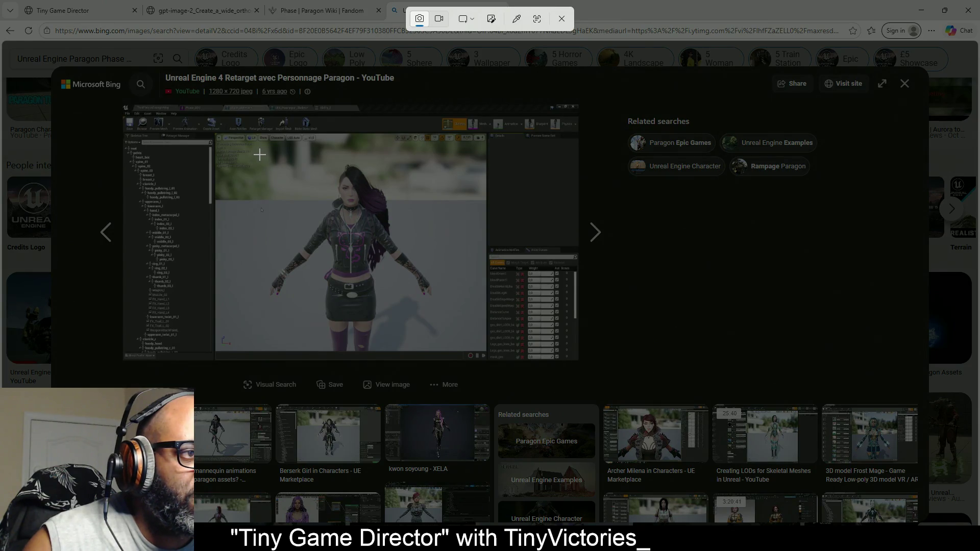
pyautogui.moveTo(260, 154)
pyautogui.mouseDown()
pyautogui.moveTo(348, 255)
pyautogui.moveTo(434, 323)
pyautogui.moveTo(446, 343)
pyautogui.moveTo(436, 349)
pyautogui.mouseUp()
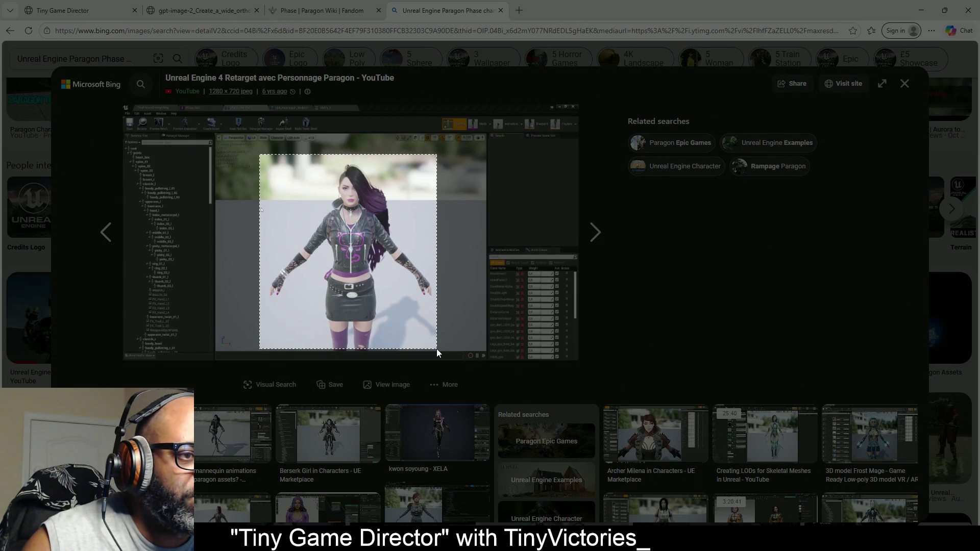
pyautogui.moveTo(437, 348); pyautogui.dragTo(437, 349)
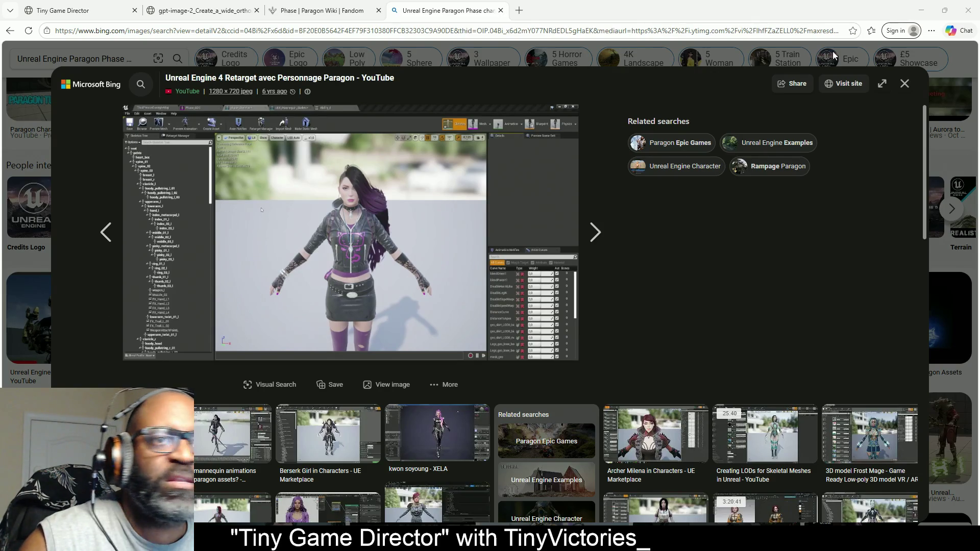
pyautogui.click(76, 13)
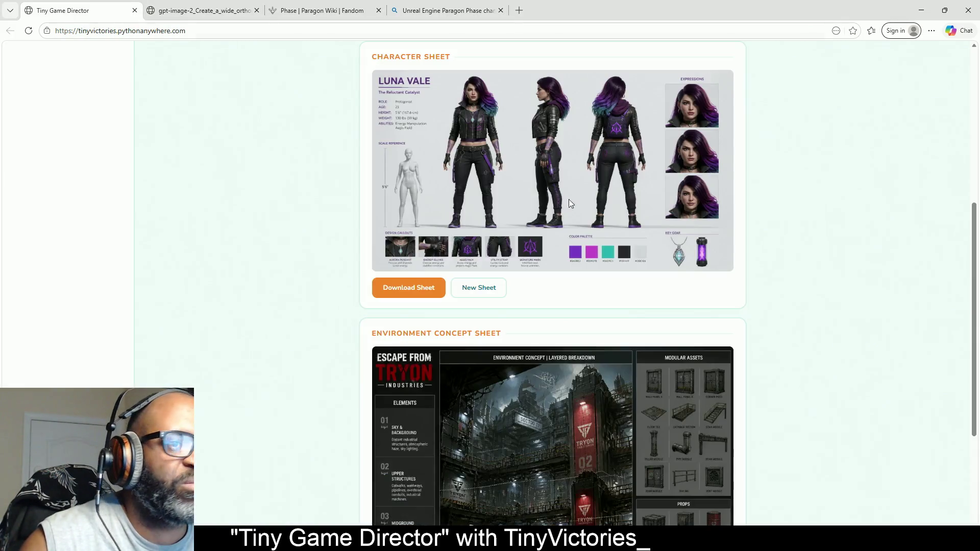
# Step: Download the Luna Vale sheet, start a New Sheet, and cancel the first image pick
pyautogui.click(429, 287)
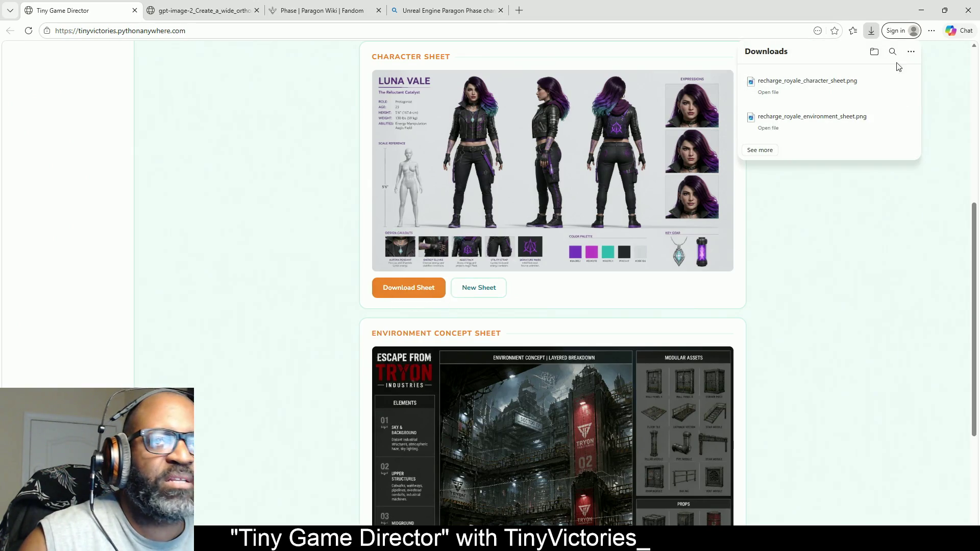
pyautogui.click(479, 288)
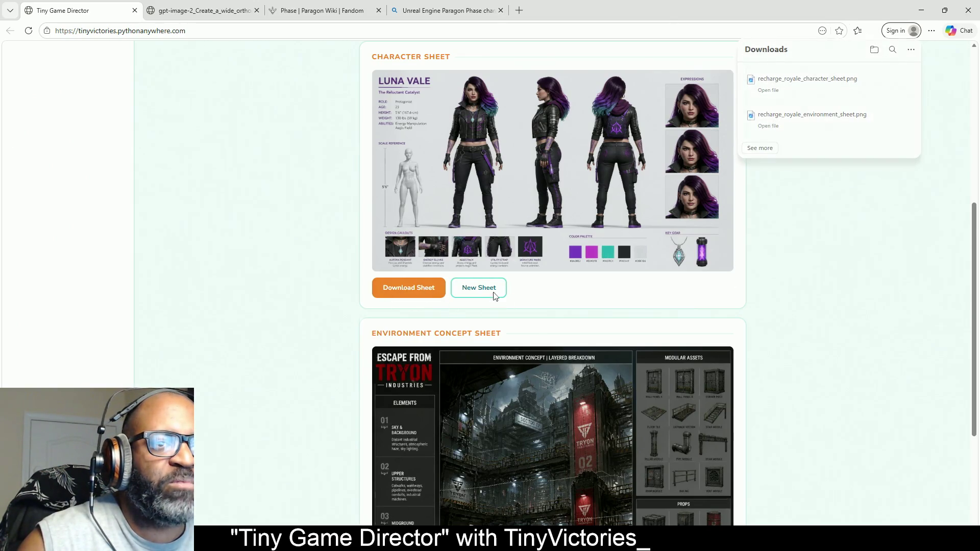
pyautogui.scroll(6, 588, 143)
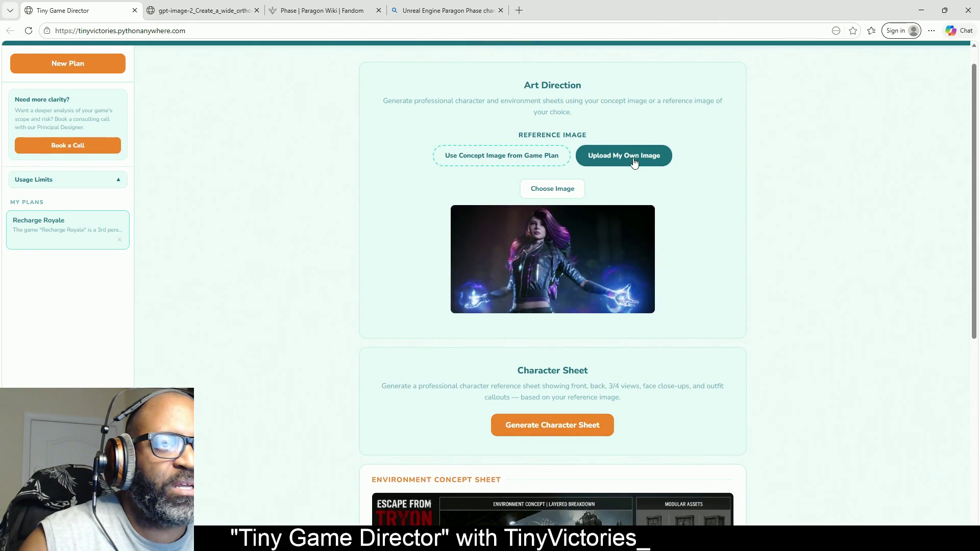
pyautogui.click(563, 188)
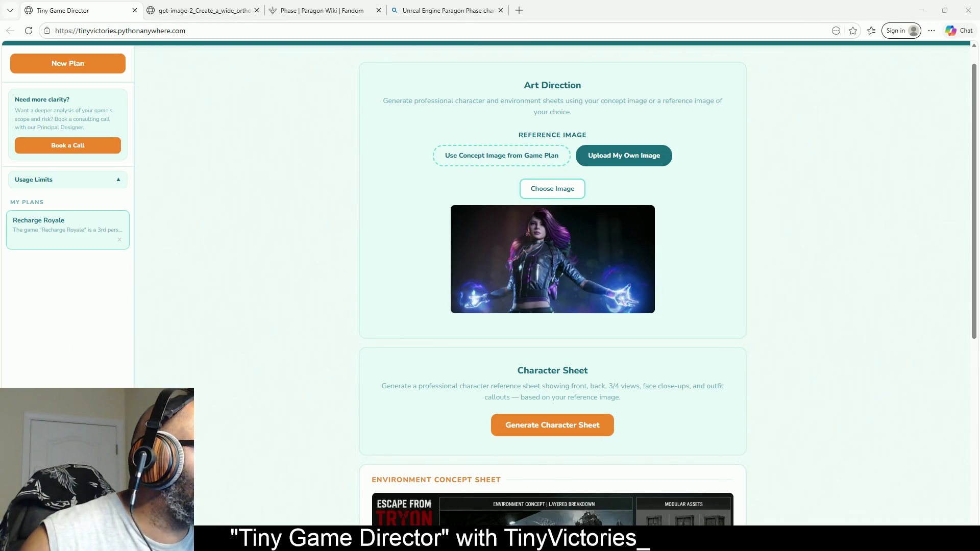
pyautogui.press('Escape')
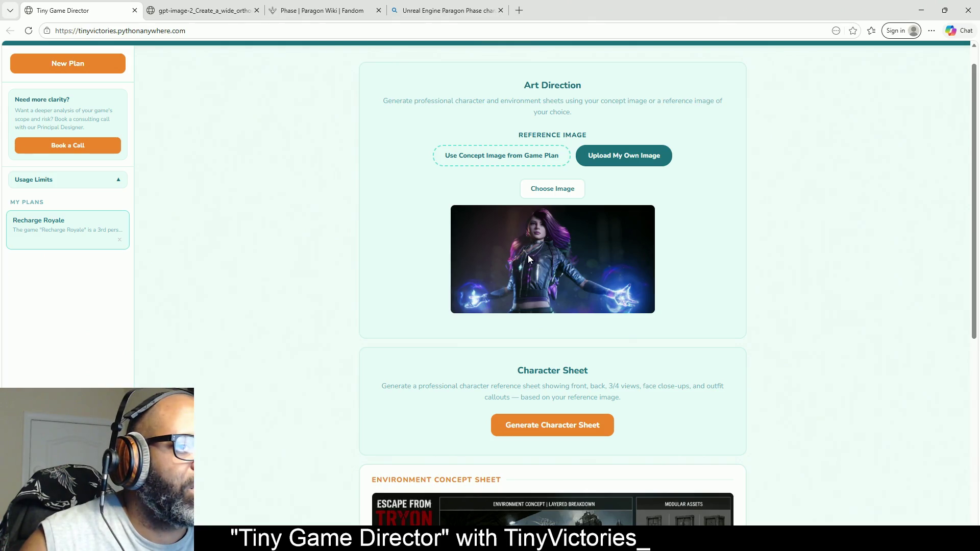
# Step: Toggle the reference source to the game plan concept and back to uploading, then browse for an image
pyautogui.click(514, 161)
pyautogui.click(617, 161)
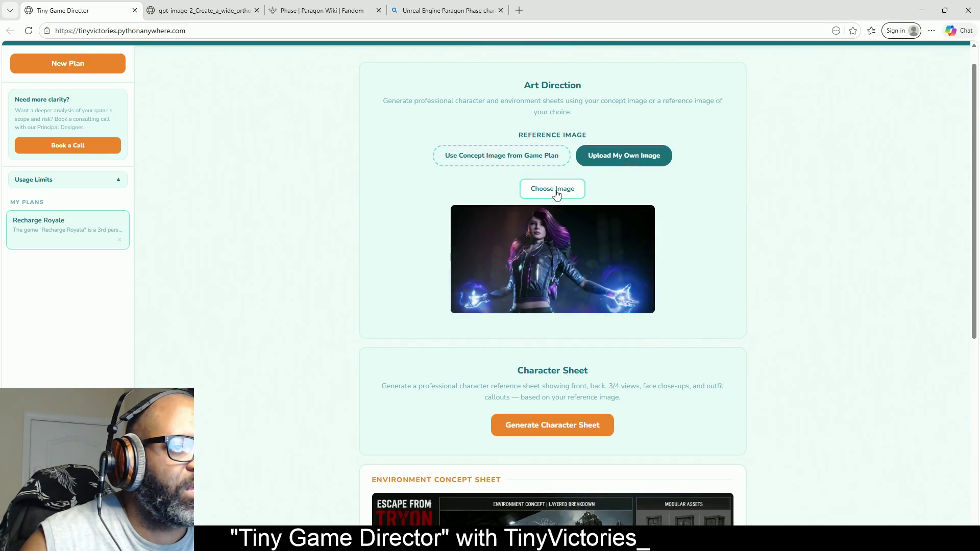
pyautogui.click(556, 193)
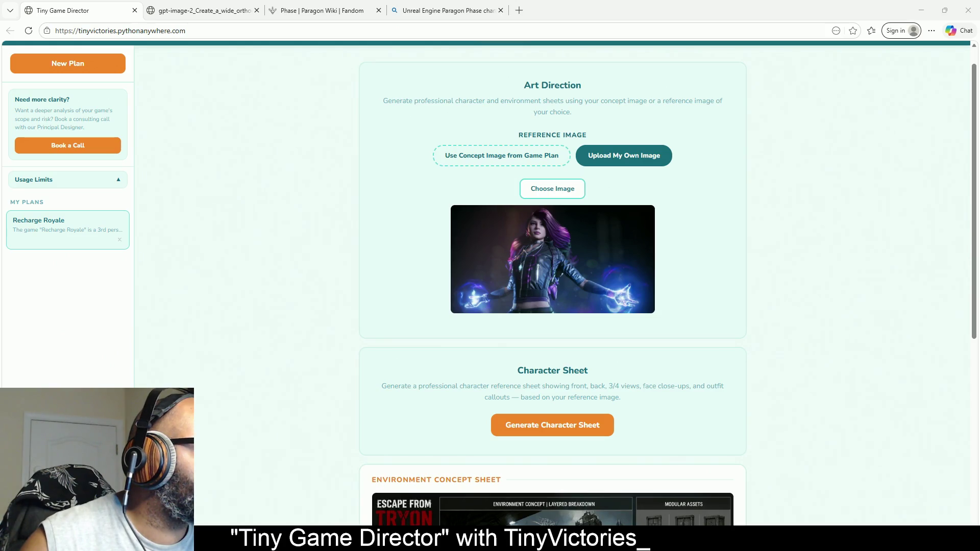
pyautogui.press('Escape')
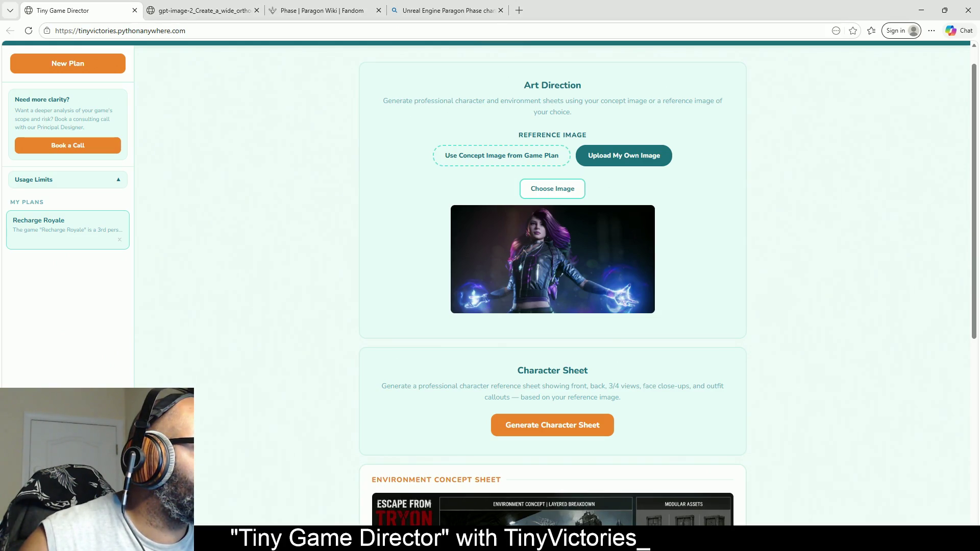
pyautogui.click(564, 194)
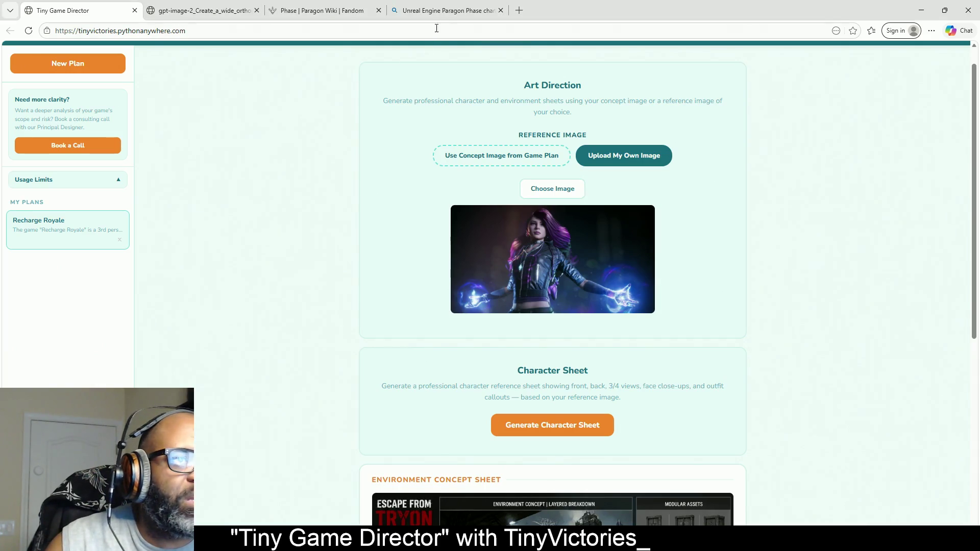
pyautogui.click(434, 11)
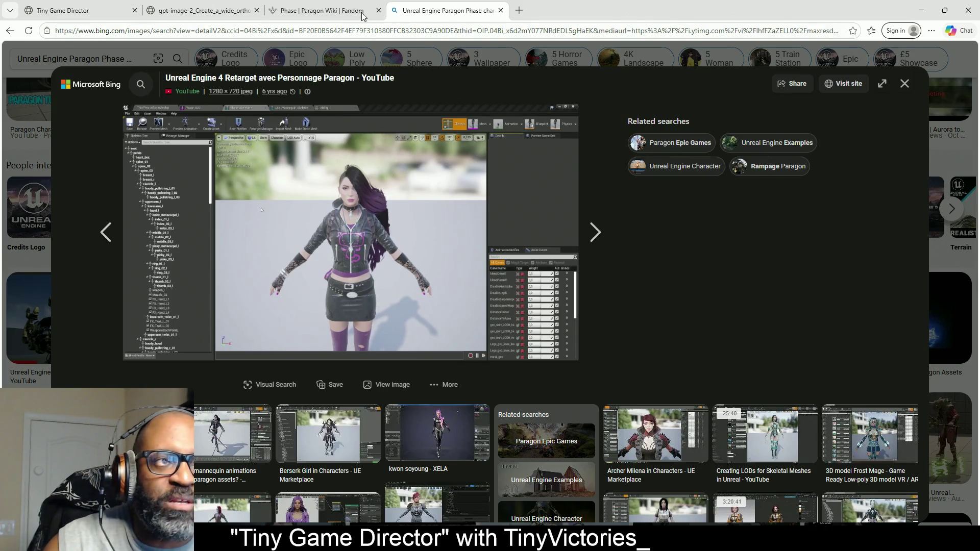
pyautogui.click(87, 20)
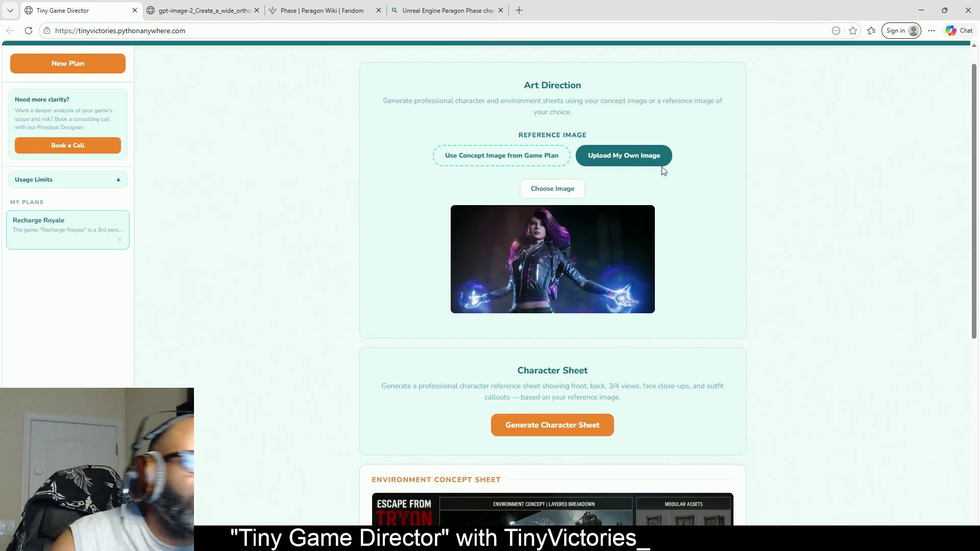
# Step: Load the purple-haired leather-jacket photo as the reference image and generate a character sheet from it
pyautogui.click(558, 190)
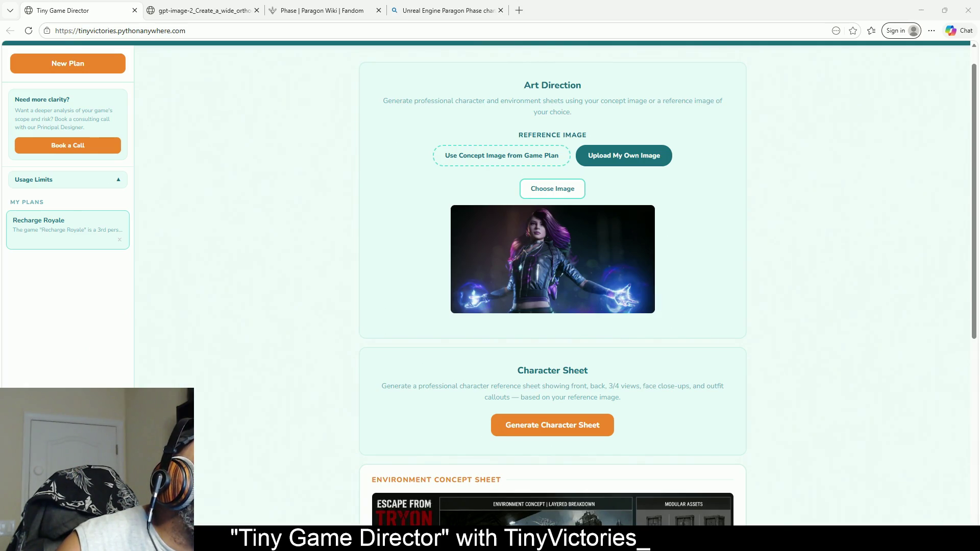
pyautogui.press('Return')
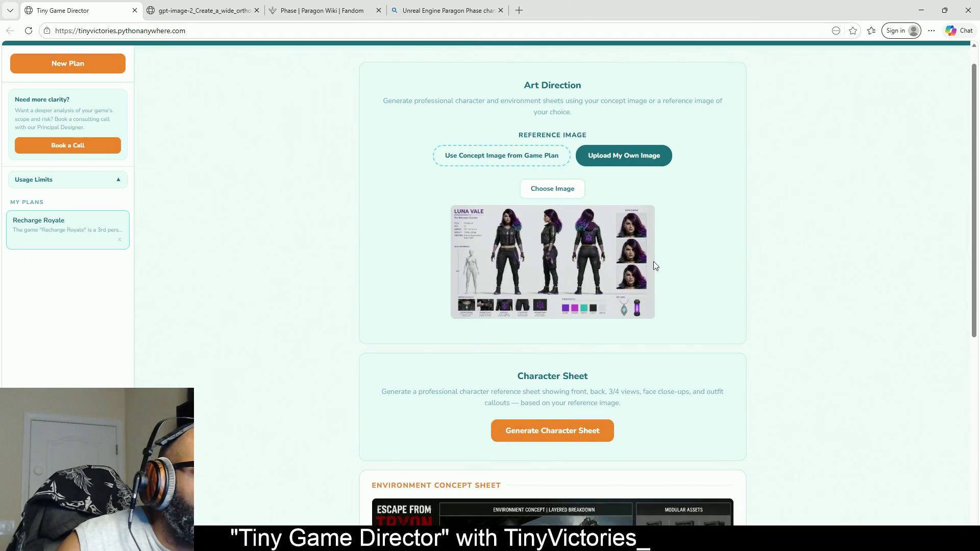
pyautogui.click(572, 194)
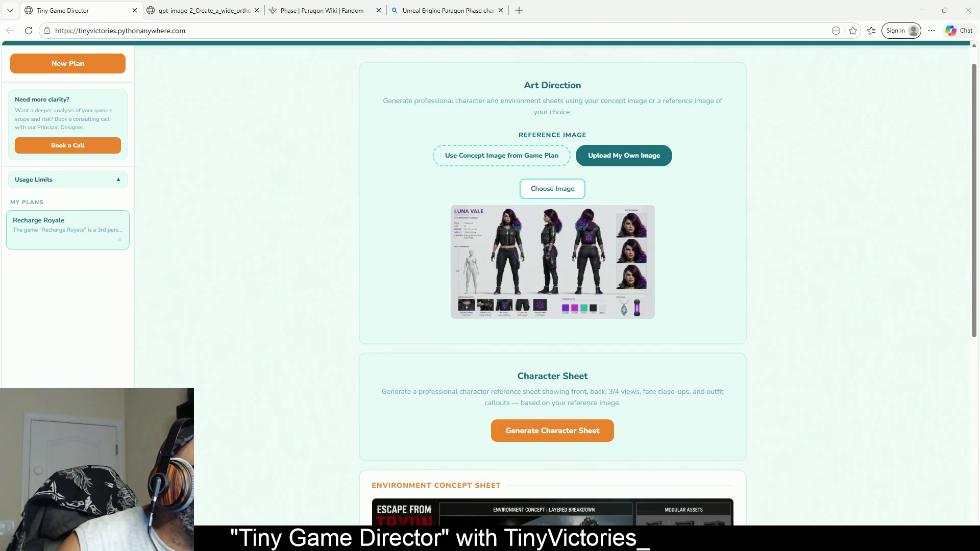
pyautogui.press('Return')
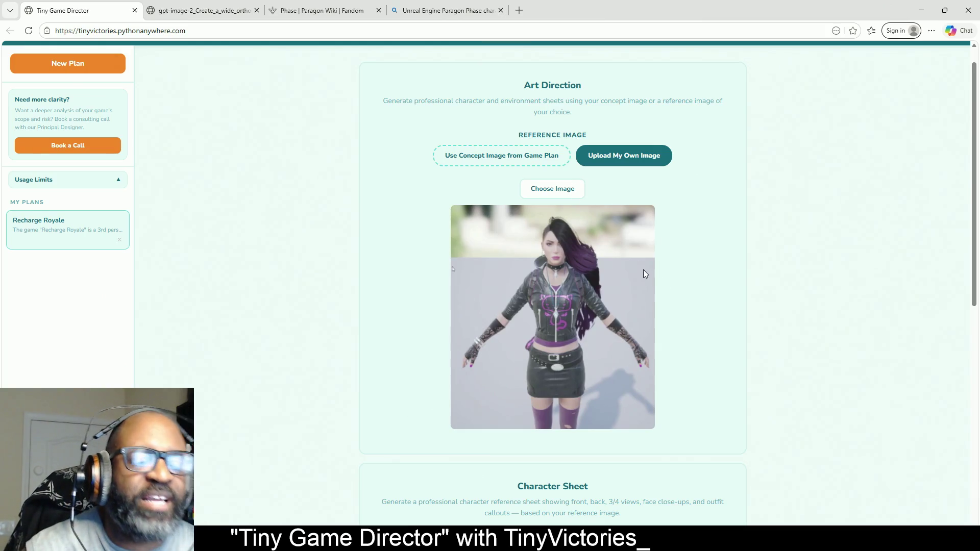
pyautogui.scroll(-1, 651, 333)
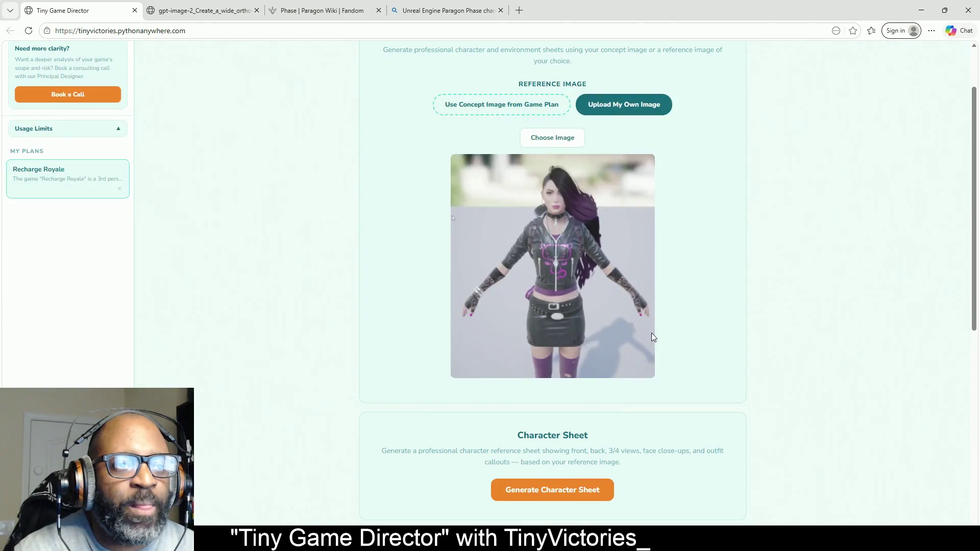
pyautogui.scroll(-2, 651, 337)
pyautogui.click(559, 394)
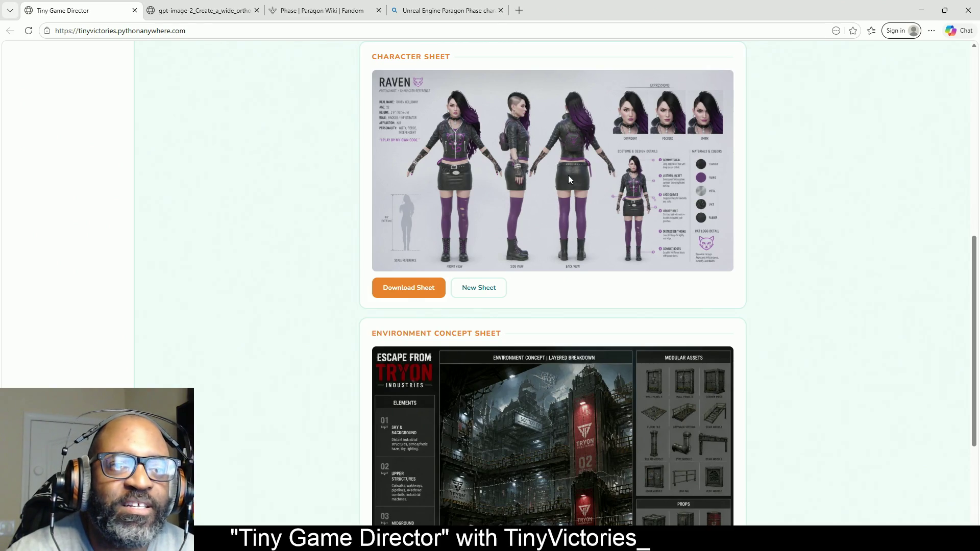
# Step: Review the Raven sheet's front, side and back views and expressions, then download it
pyautogui.scroll(1, 568, 176)
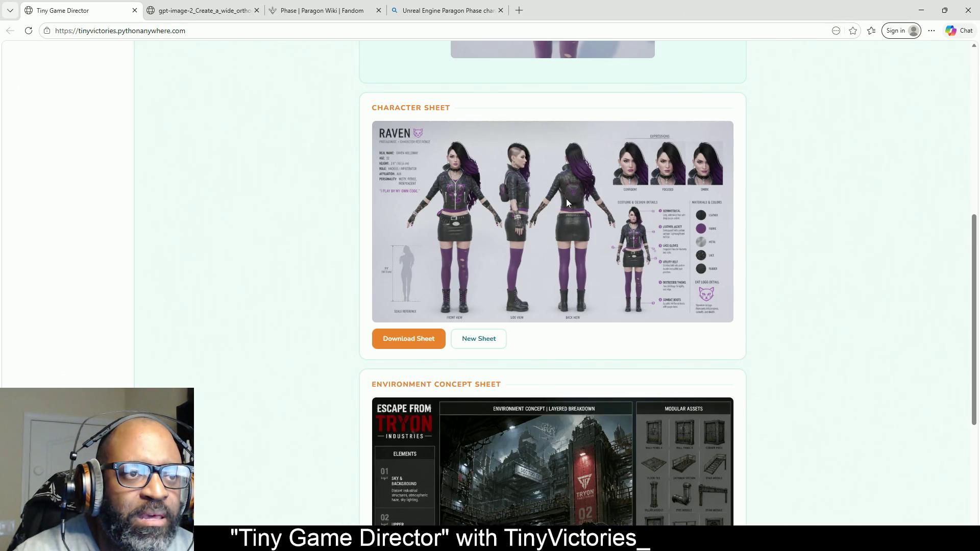
pyautogui.click(423, 345)
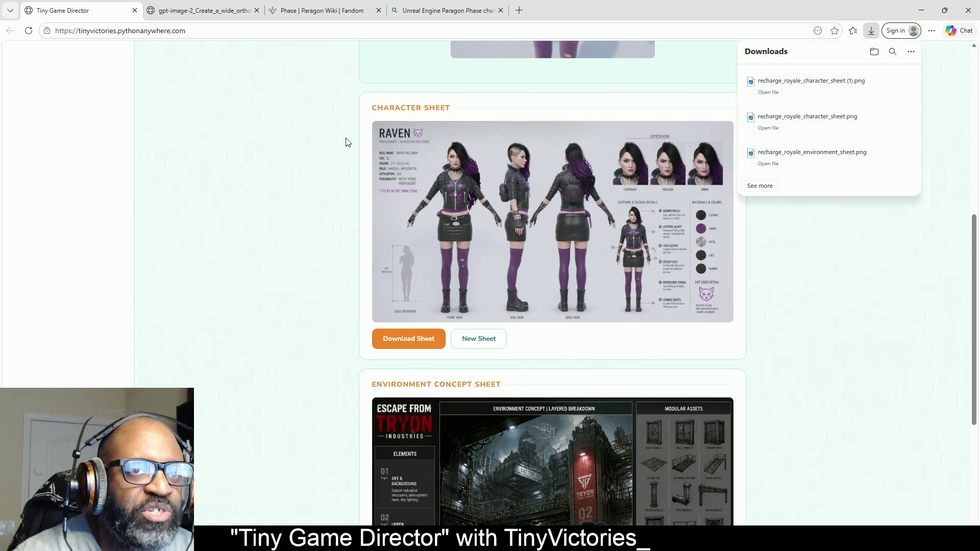
# Step: Open recharge_royale_character_sheet (1).png in Photos, view it maximized, then restore and move it aside
pyautogui.click(775, 95)
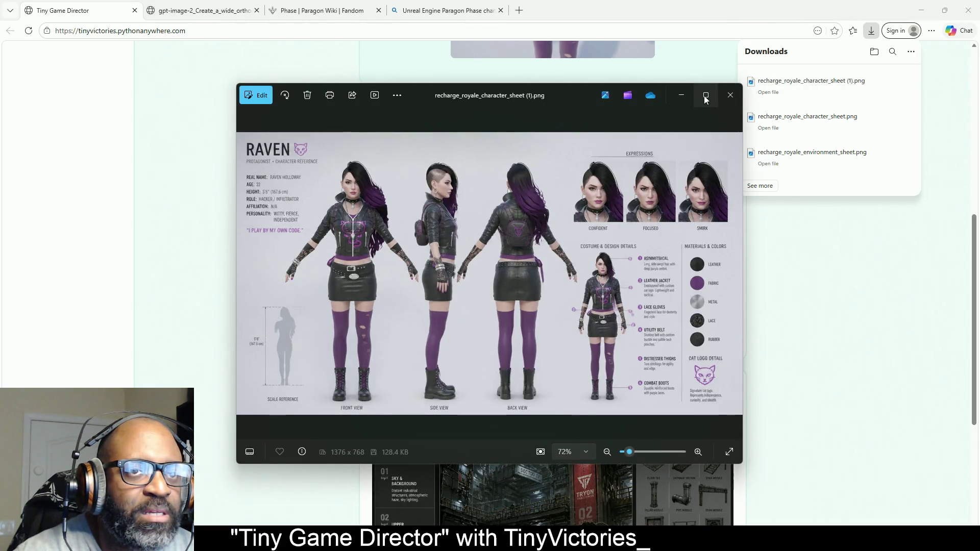
pyautogui.moveTo(707, 97)
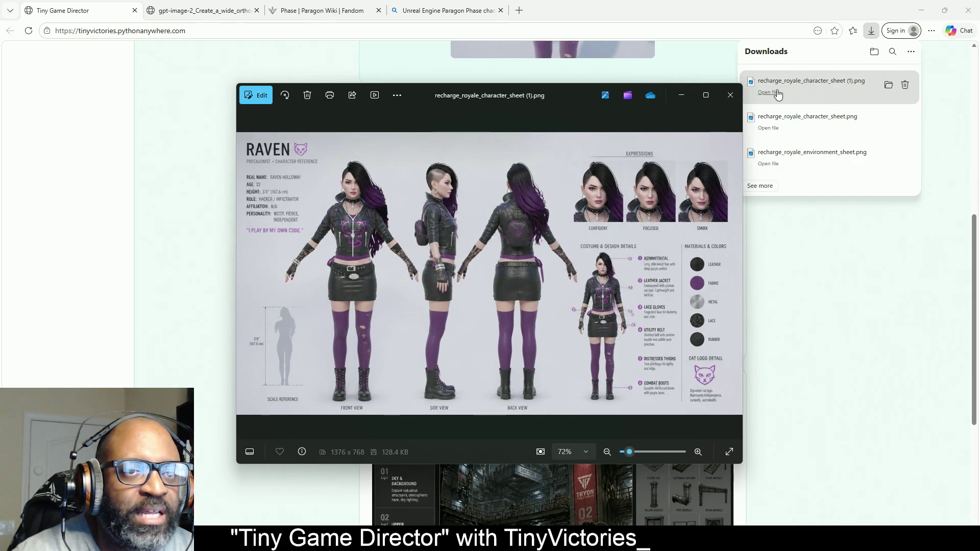
pyautogui.click(709, 98)
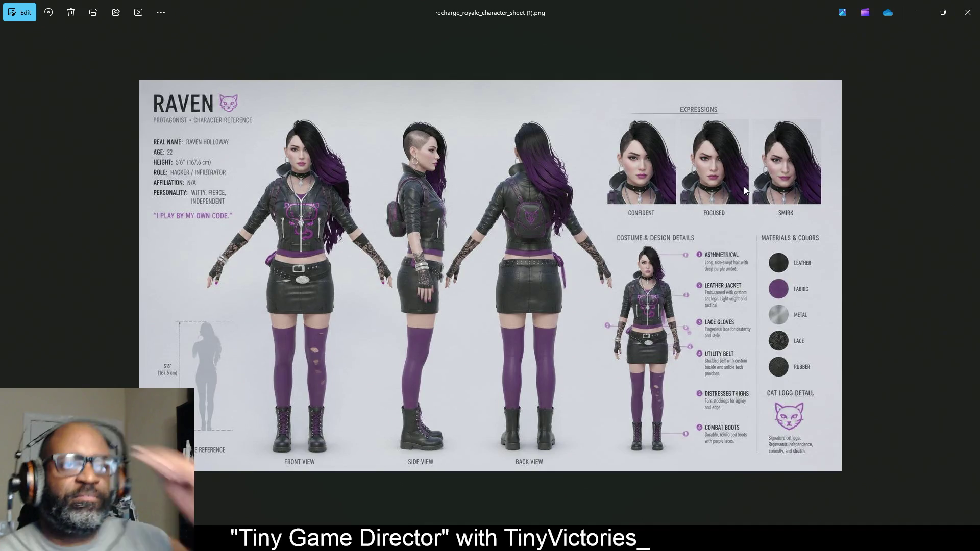
pyautogui.click(943, 16)
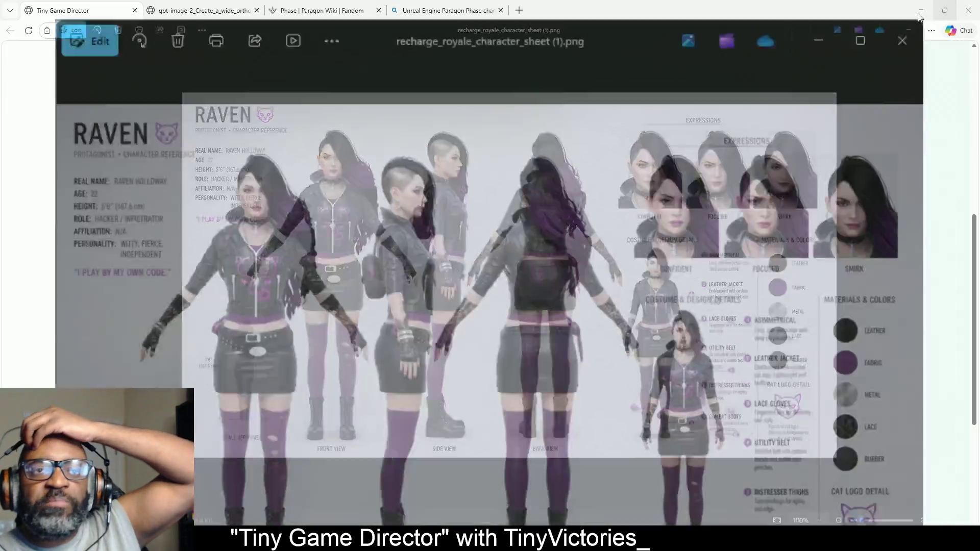
pyautogui.moveTo(581, 88); pyautogui.dragTo(0, 92)
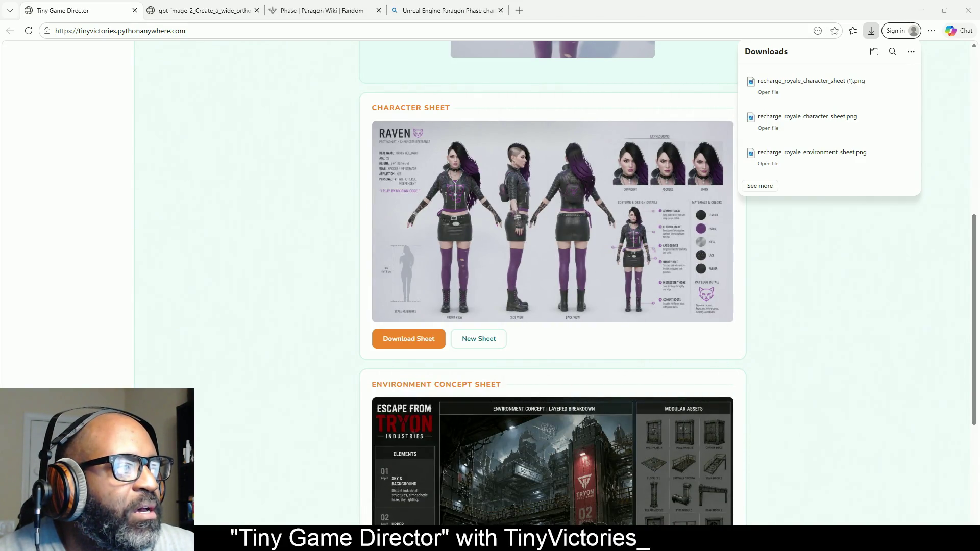
# Step: Close the downloads list and review the Raven character and Tryon environment sheets
pyautogui.click(28, 83)
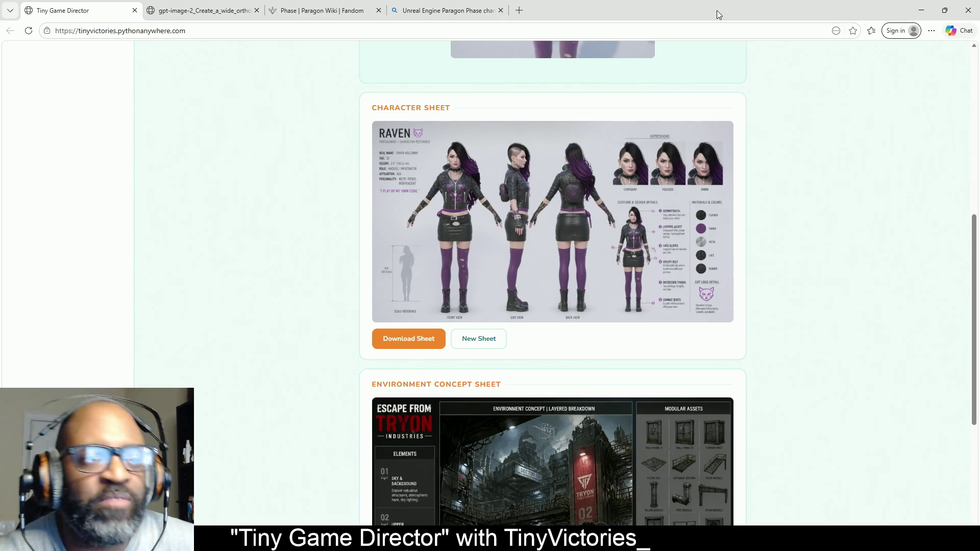
pyautogui.scroll(1, 857, 302)
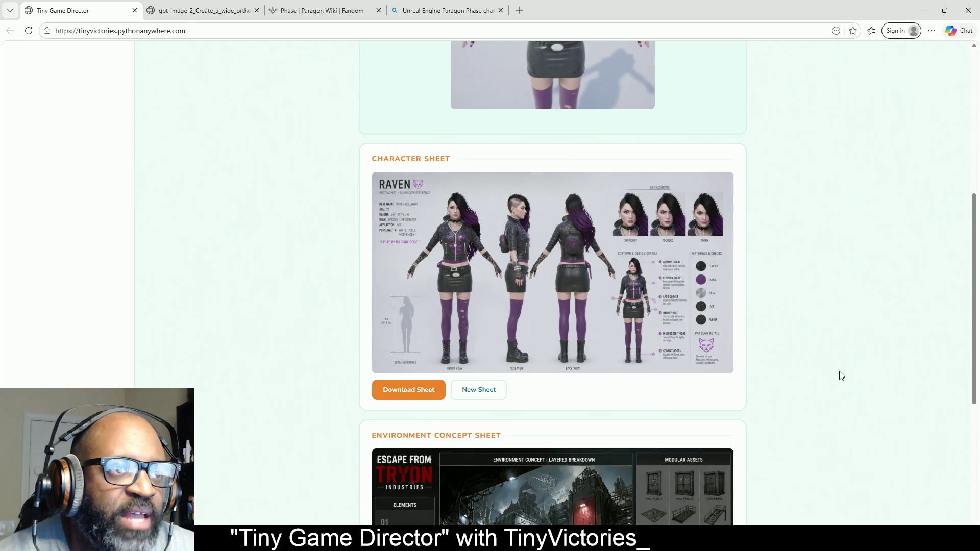
pyautogui.scroll(6, 843, 375)
pyautogui.scroll(-12, 847, 374)
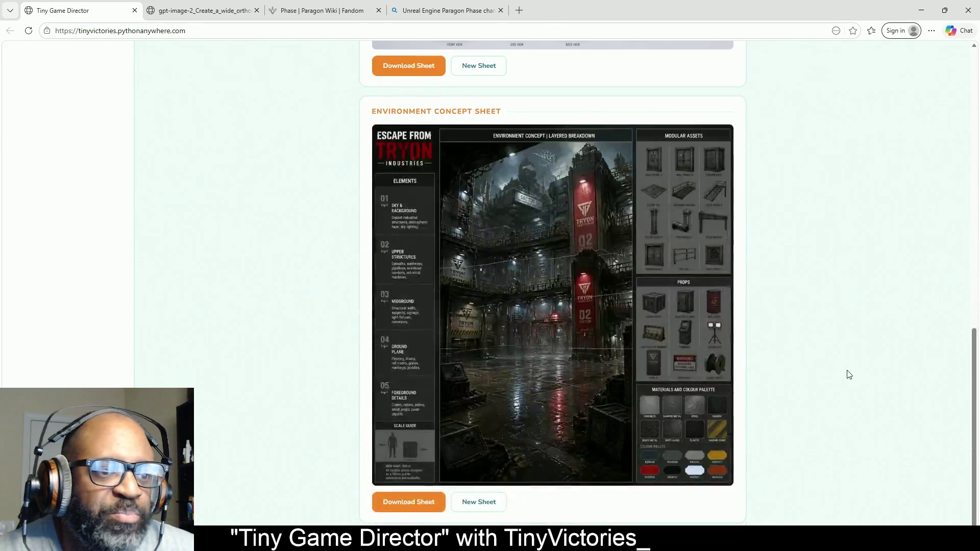
pyautogui.scroll(12, 849, 376)
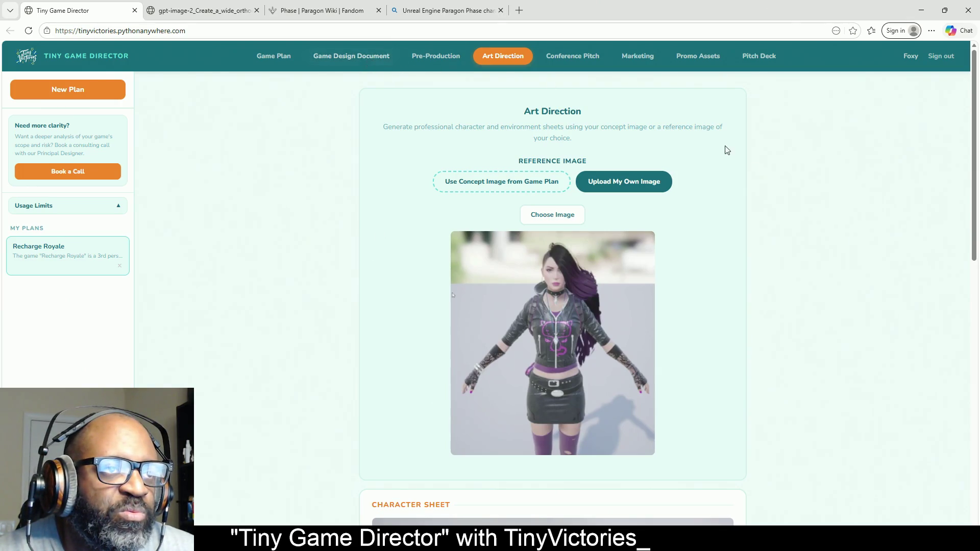
pyautogui.scroll(-7, 832, 289)
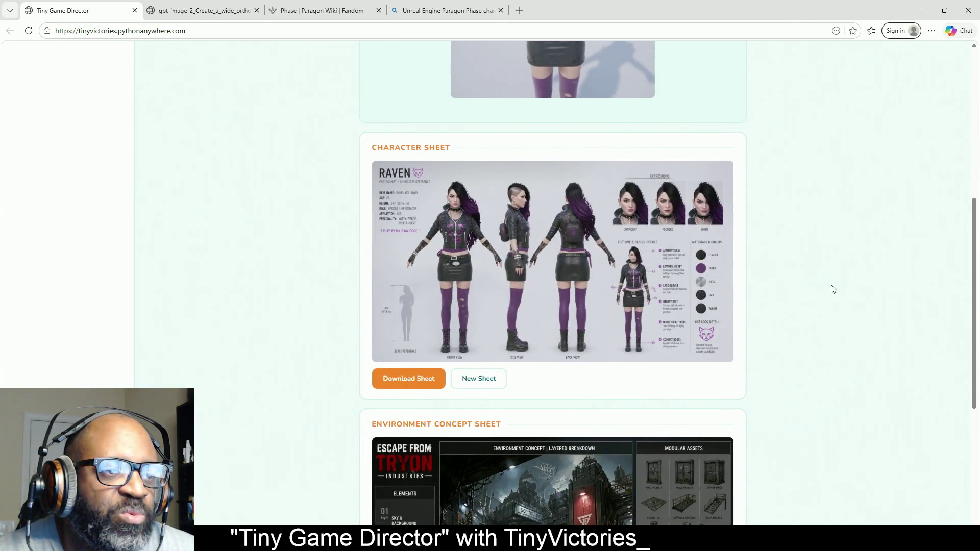
pyautogui.scroll(3, 833, 289)
pyautogui.scroll(-5, 833, 291)
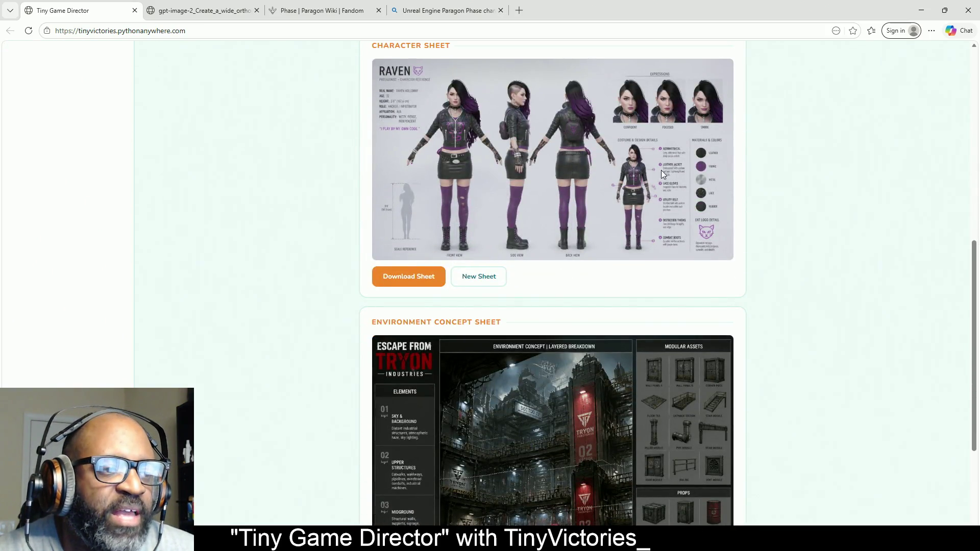
pyautogui.scroll(-4, 661, 174)
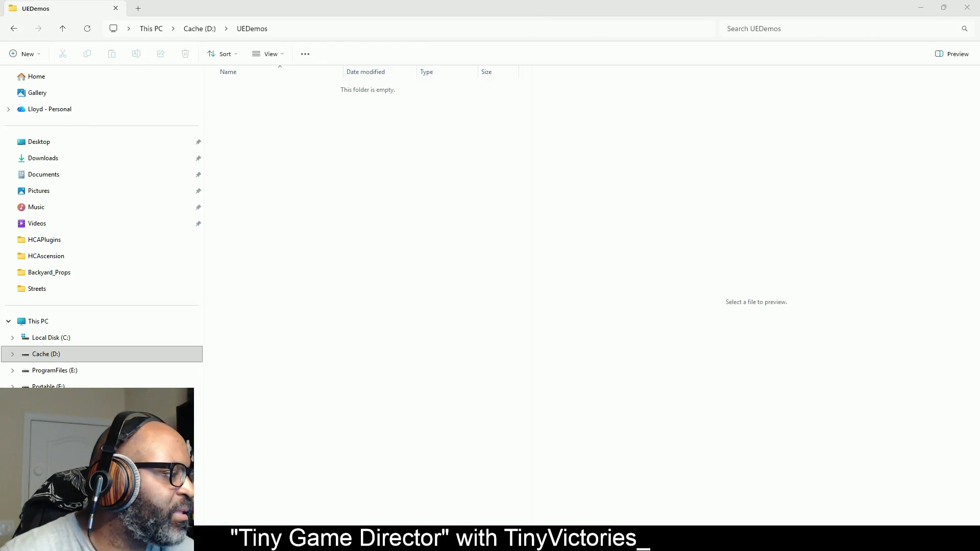
# Step: Return to Edge from File Explorer and go to the Game Design Document section
pyautogui.hotkey('alt', 'Tab')
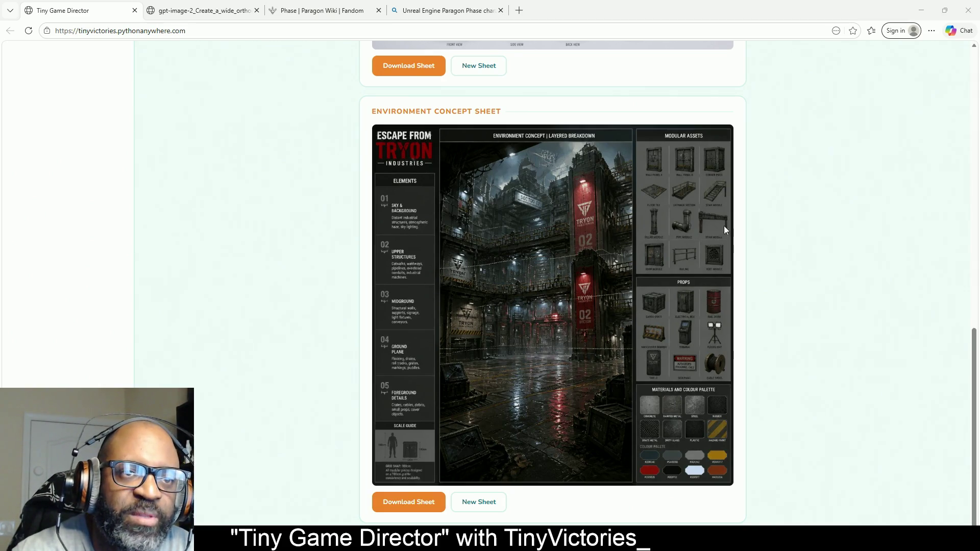
pyautogui.scroll(3, 552, 223)
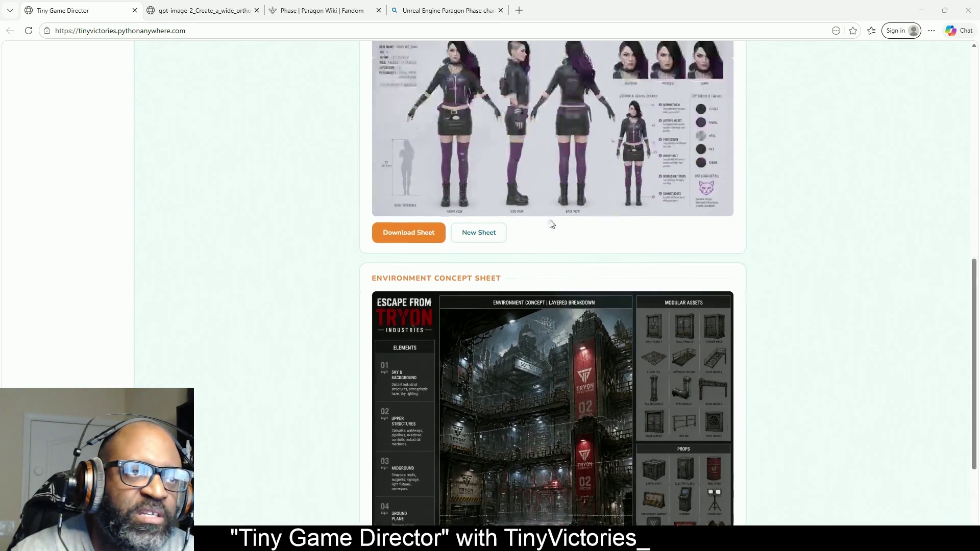
pyautogui.scroll(10, 551, 224)
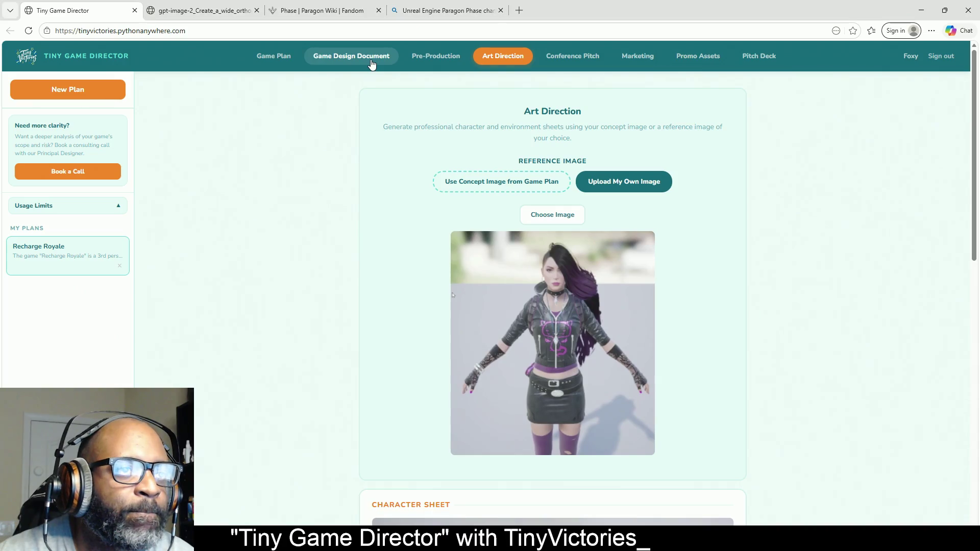
pyautogui.click(371, 64)
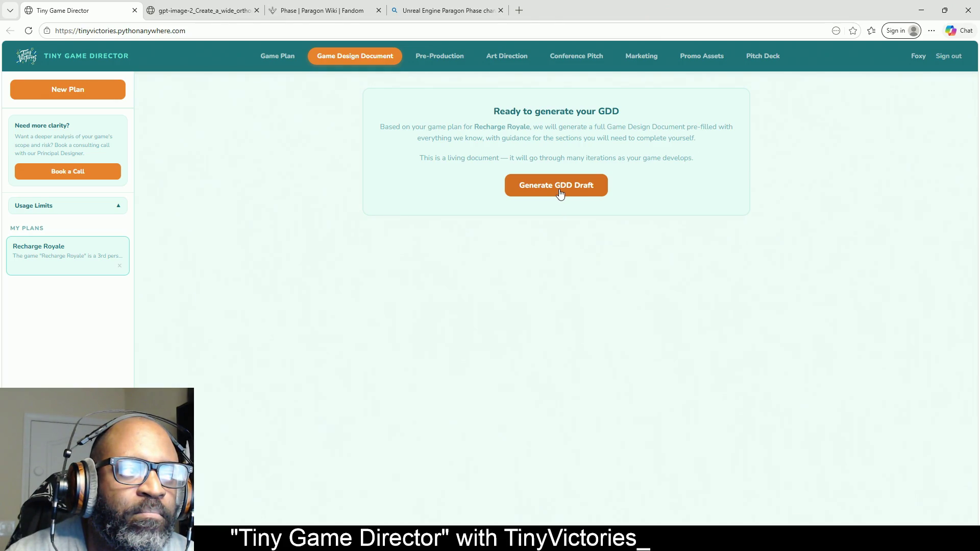
# Step: Generate the Recharge Royale GDD draft and wait until its Overview section appears
pyautogui.click(561, 192)
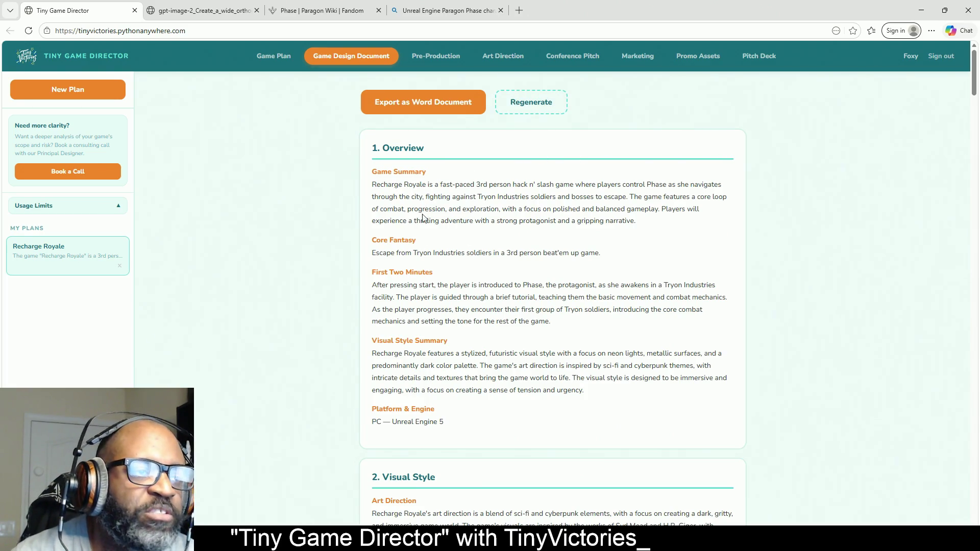
pyautogui.scroll(-1, 418, 210)
pyautogui.scroll(-2, 418, 210)
pyautogui.scroll(2, 435, 207)
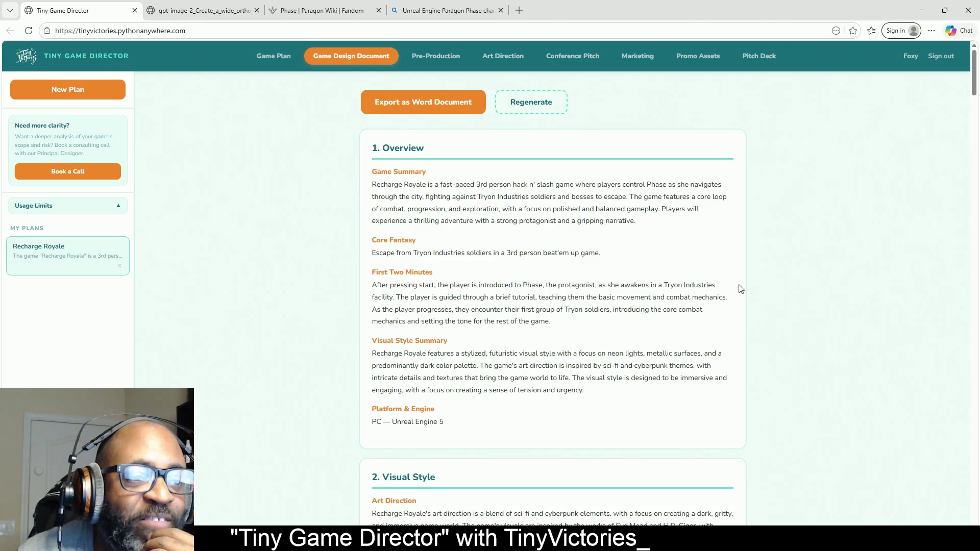
pyautogui.moveTo(556, 325)
pyautogui.mouseDown()
pyautogui.moveTo(384, 286)
pyautogui.moveTo(366, 291)
pyautogui.mouseUp()
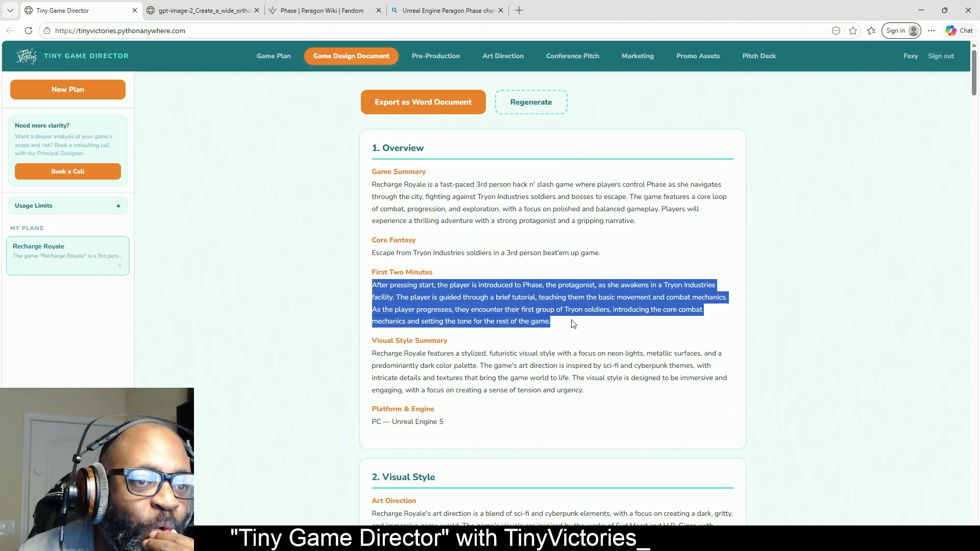
pyautogui.click(640, 287)
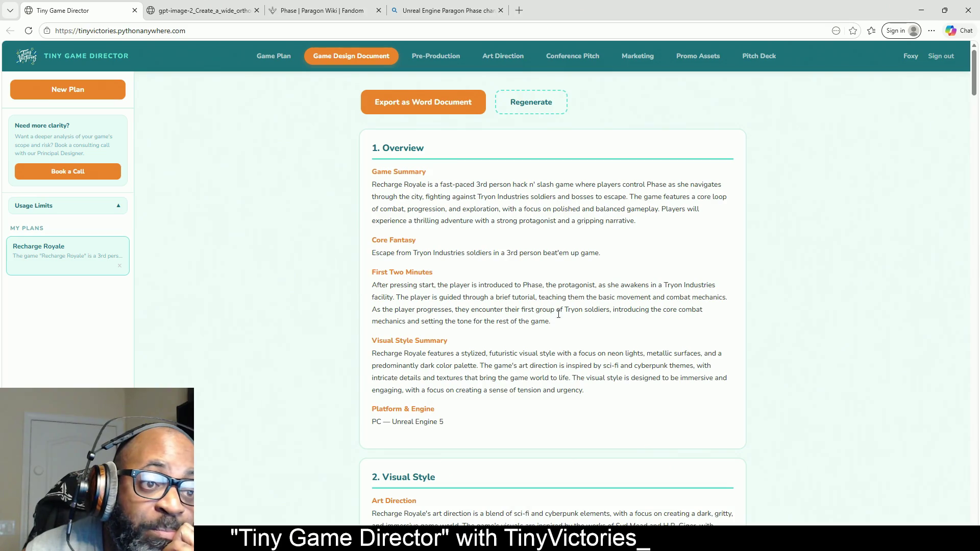
pyautogui.moveTo(552, 322); pyautogui.dragTo(378, 286)
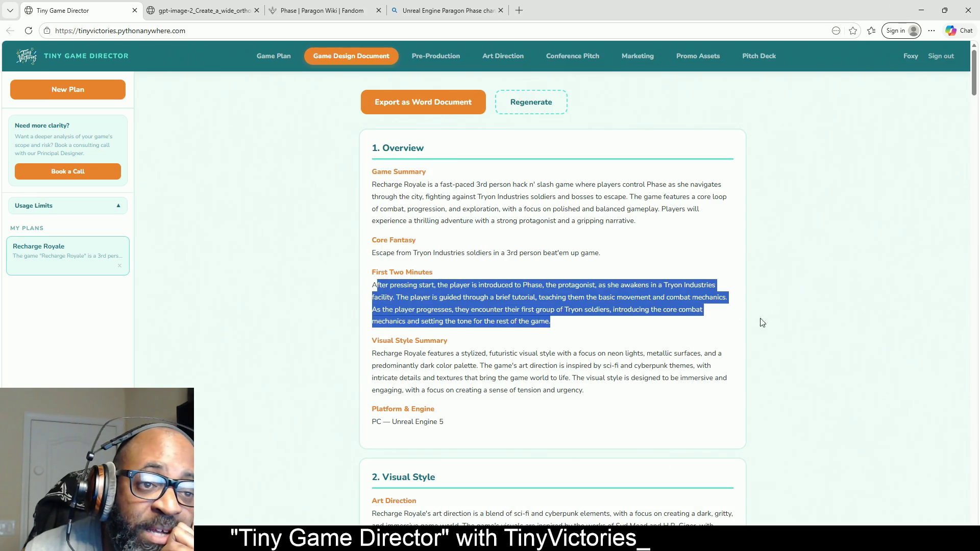
pyautogui.moveTo(570, 337)
pyautogui.mouseDown()
pyautogui.moveTo(412, 322)
pyautogui.moveTo(355, 288)
pyautogui.moveTo(501, 303)
pyautogui.mouseUp()
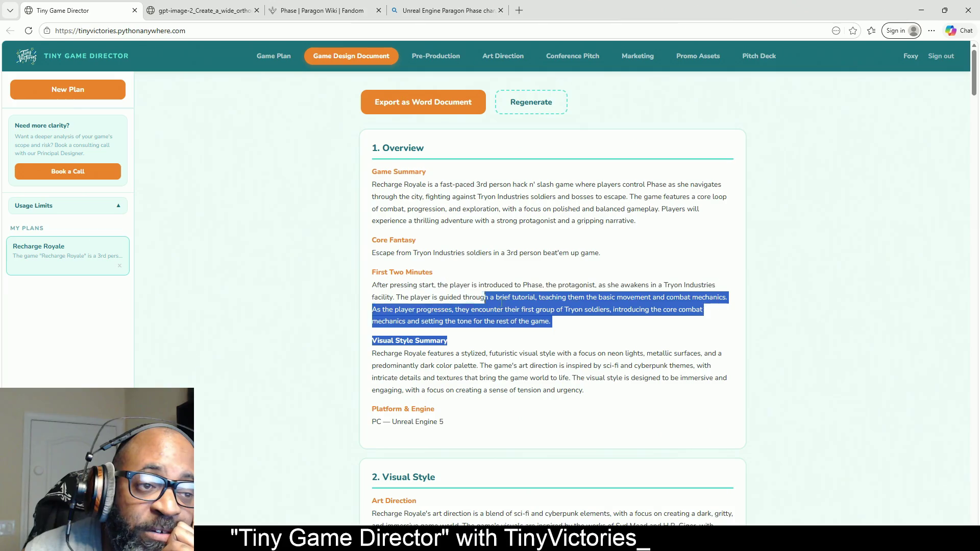
pyautogui.click(502, 303)
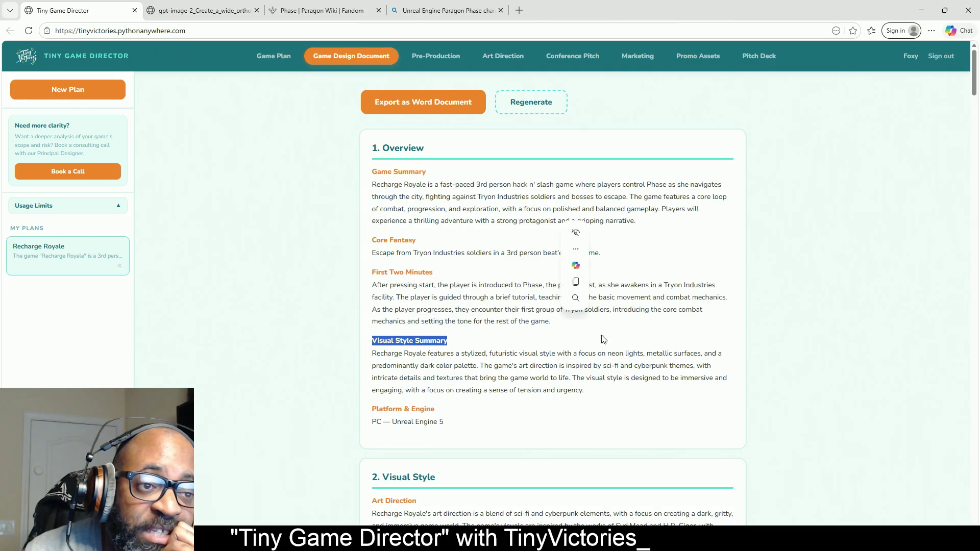
pyautogui.click(446, 326)
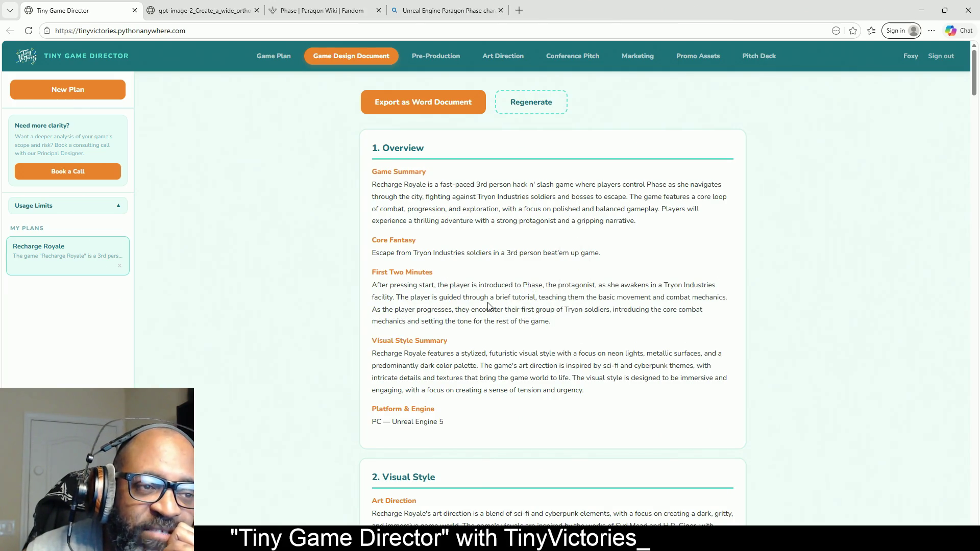
pyautogui.moveTo(488, 303)
pyautogui.mouseDown()
pyautogui.moveTo(705, 298)
pyautogui.moveTo(636, 310)
pyautogui.mouseUp()
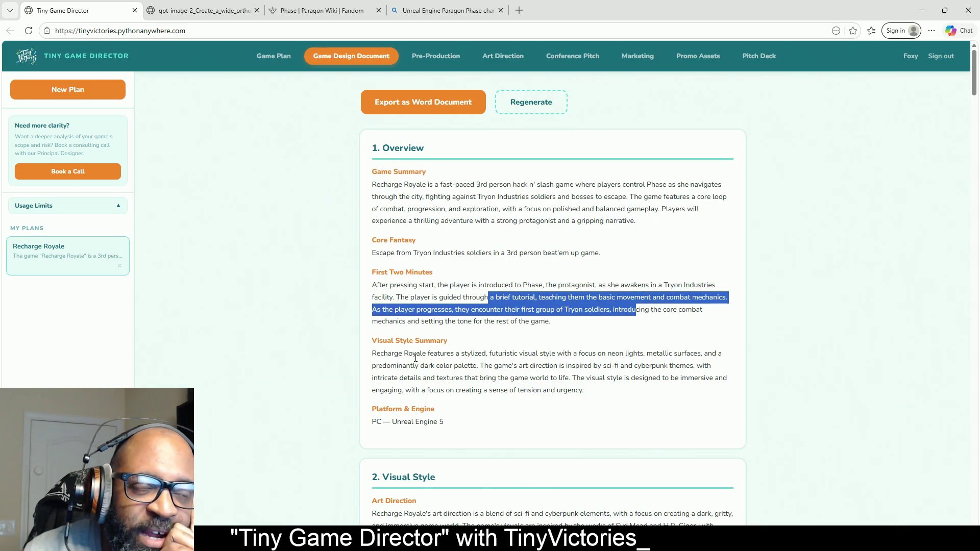
pyautogui.click(493, 339)
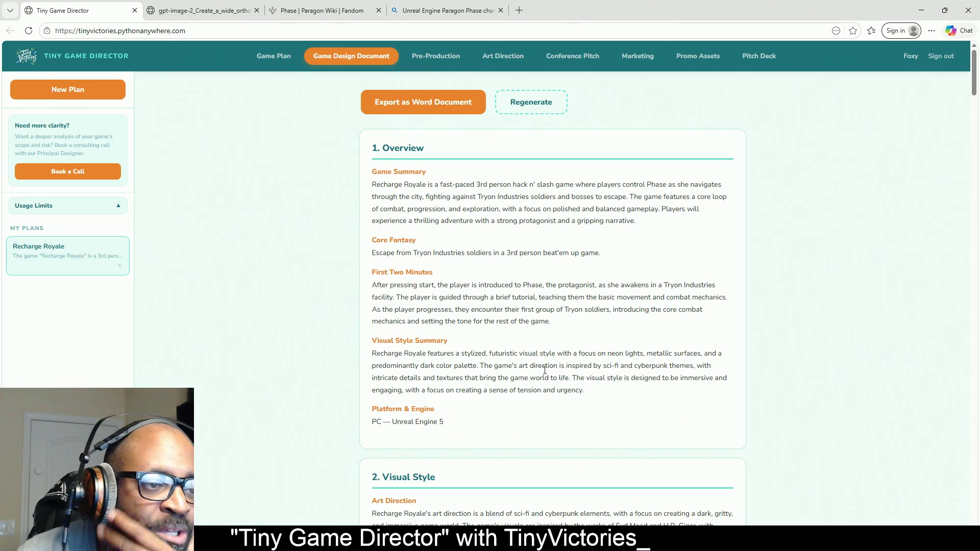
# Step: Scroll down to 2. Visual Style to show Art Direction, Colour Palette and Lighting & Mood
pyautogui.scroll(-3, 545, 370)
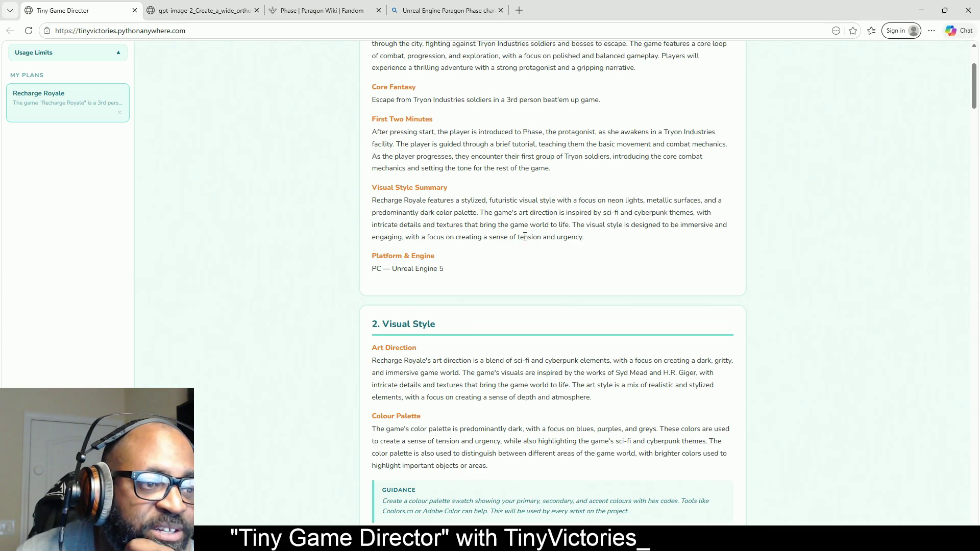
pyautogui.scroll(-3, 443, 233)
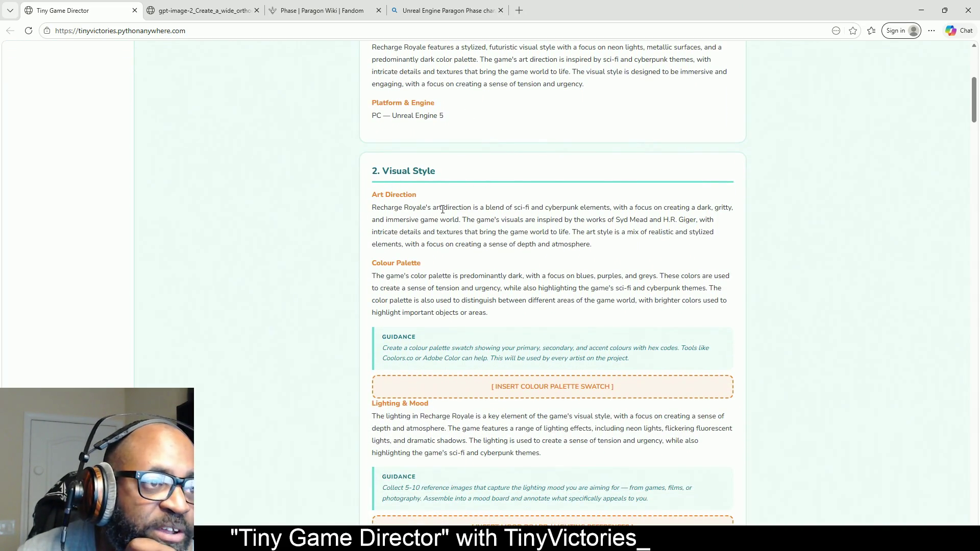
pyautogui.scroll(-1, 406, 217)
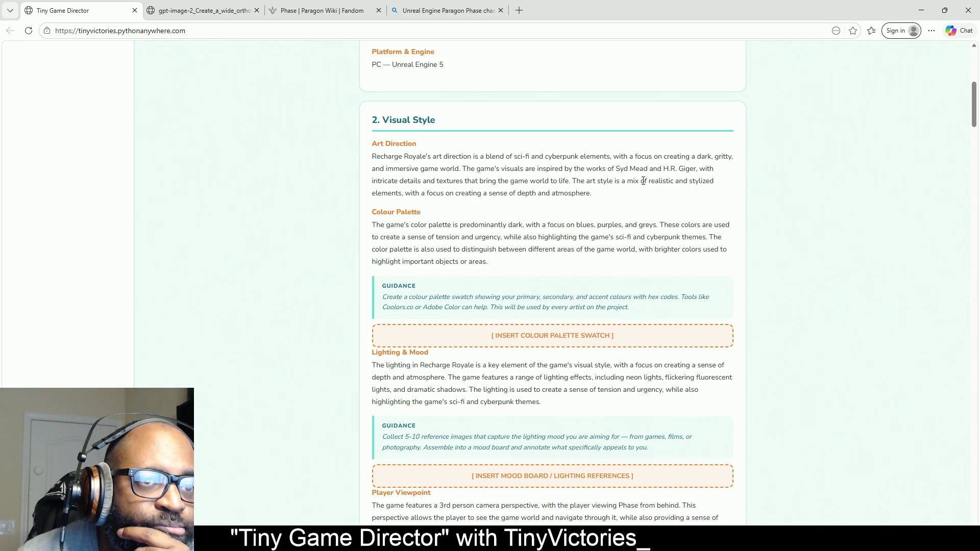
# Step: Highlight 'H.R. Giger' and then the word 'realistic' in the Art Direction text
pyautogui.moveTo(664, 169); pyautogui.dragTo(697, 169)
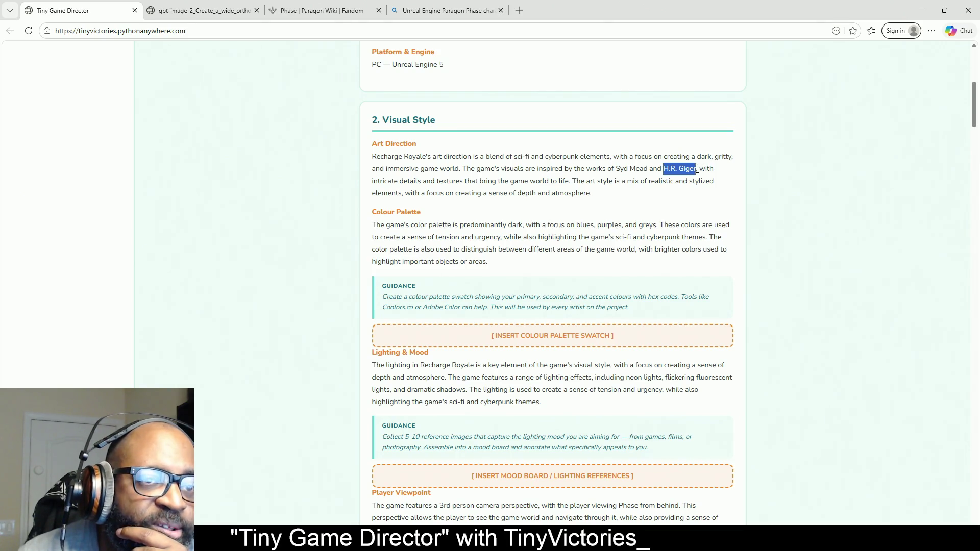
pyautogui.click(697, 169)
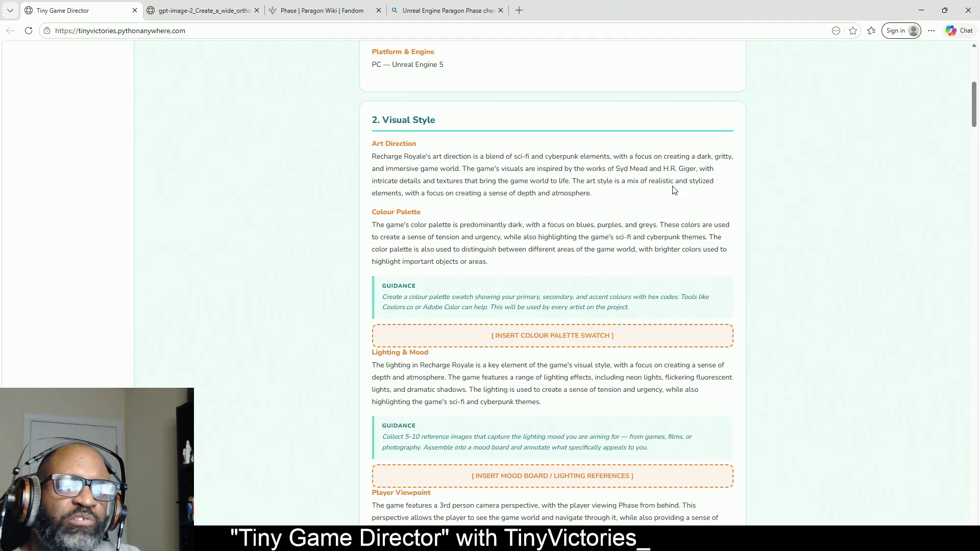
pyautogui.moveTo(675, 182); pyautogui.dragTo(649, 184)
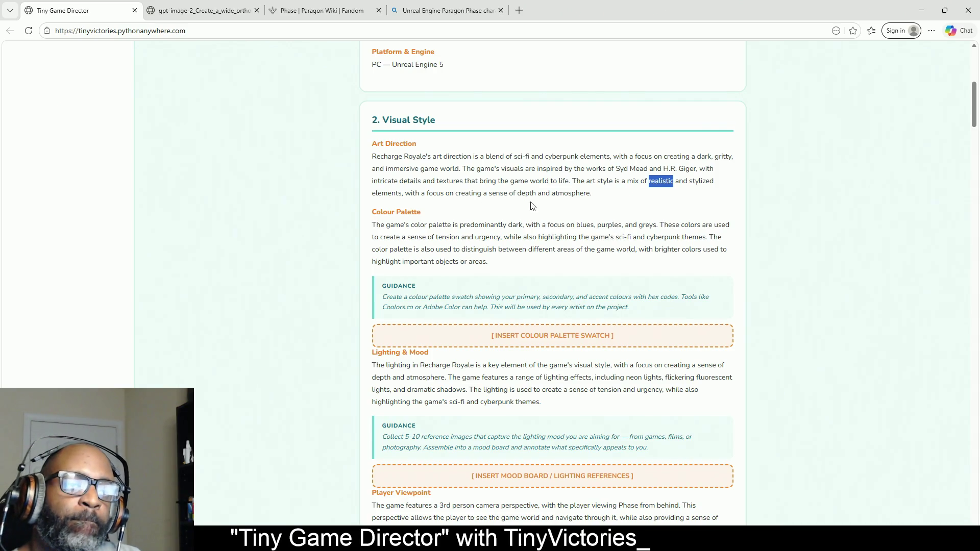
# Step: Scroll through Visual Style and back up to the top of the Overview
pyautogui.scroll(-2, 443, 225)
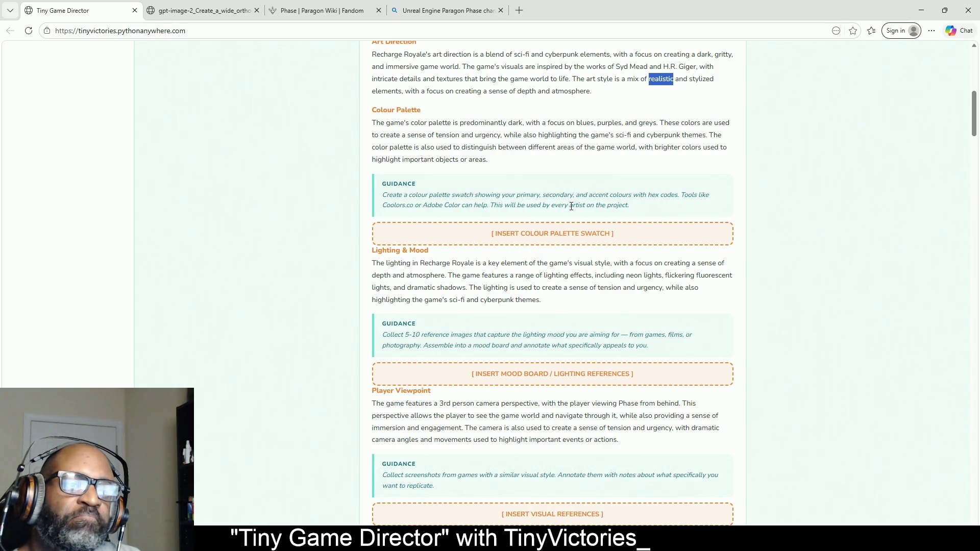
pyautogui.scroll(6, 571, 209)
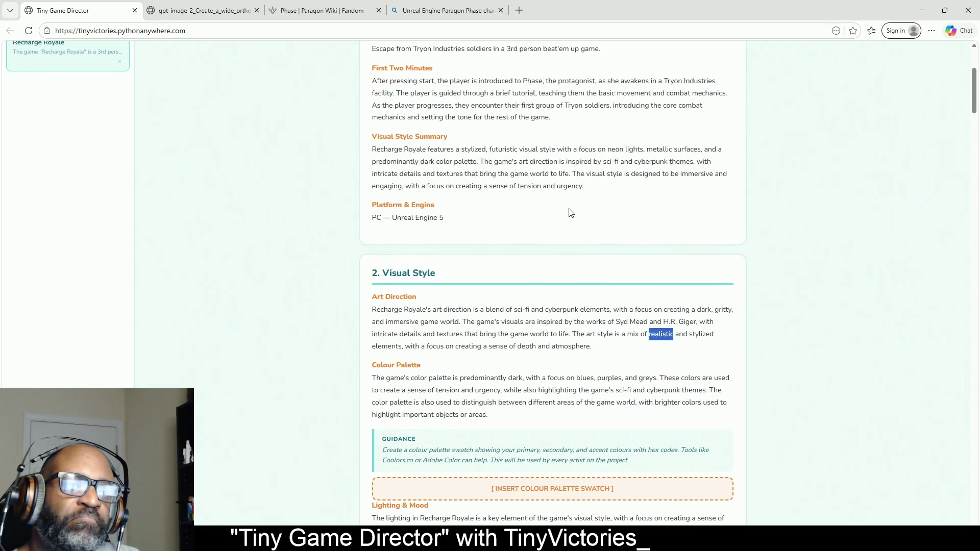
pyautogui.scroll(-4, 572, 212)
pyautogui.scroll(-4, 571, 212)
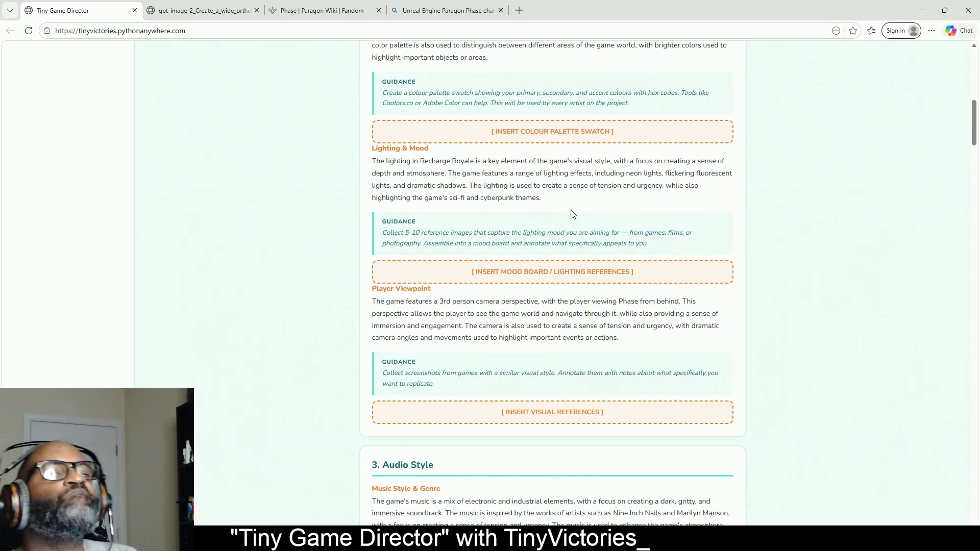
pyautogui.scroll(2, 572, 213)
pyautogui.scroll(4, 572, 214)
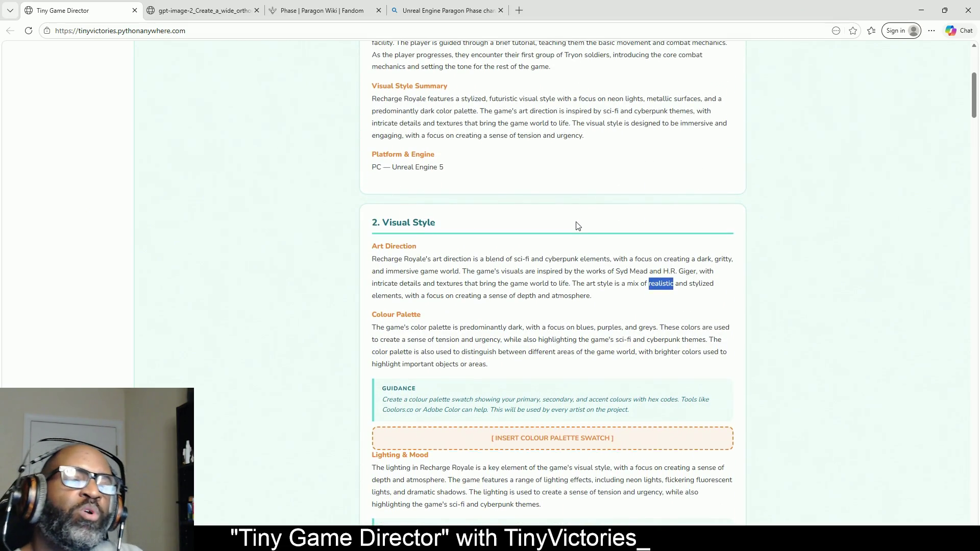
pyautogui.scroll(-2, 574, 220)
pyautogui.scroll(7, 578, 221)
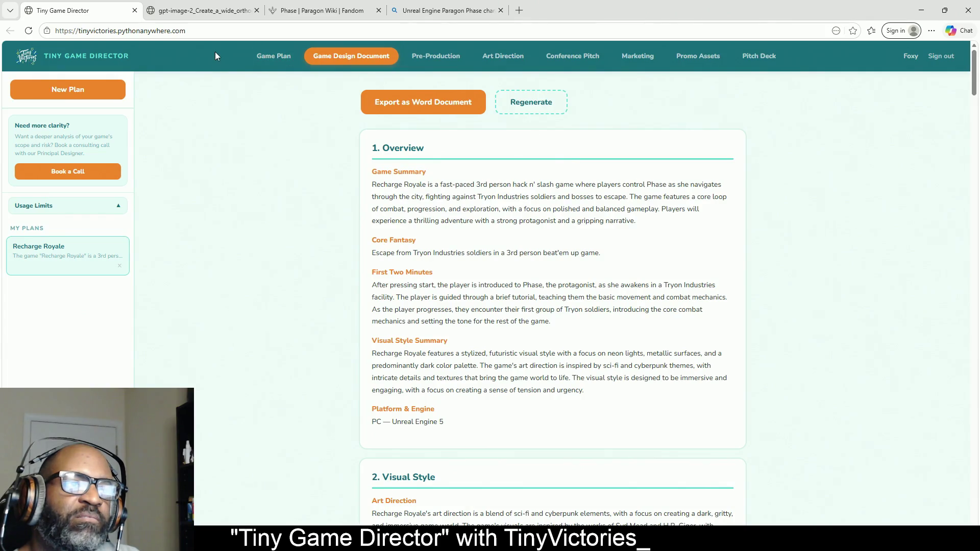
# Step: On the Game Plan page, select the game idea description and review the plan sections, then return to the design document
pyautogui.click(286, 59)
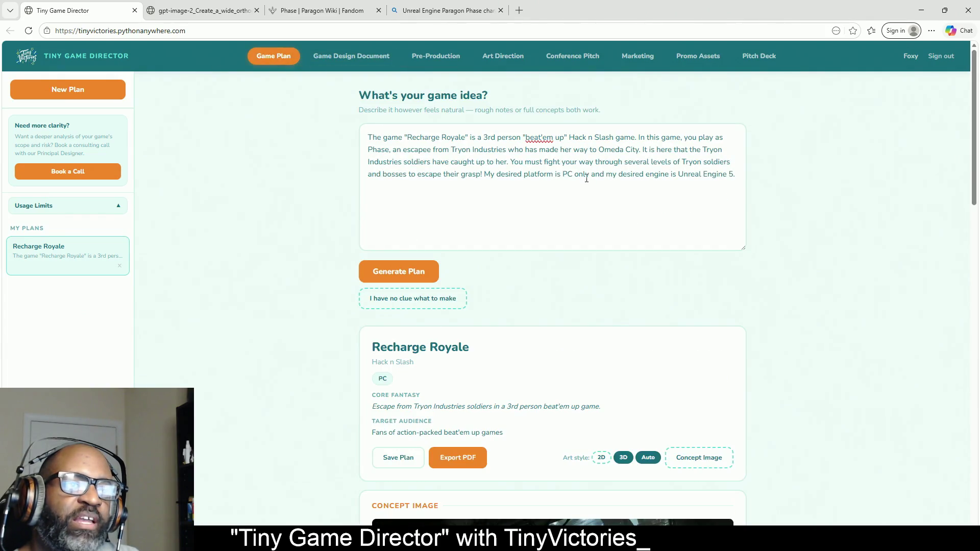
pyautogui.moveTo(735, 176); pyautogui.dragTo(327, 134)
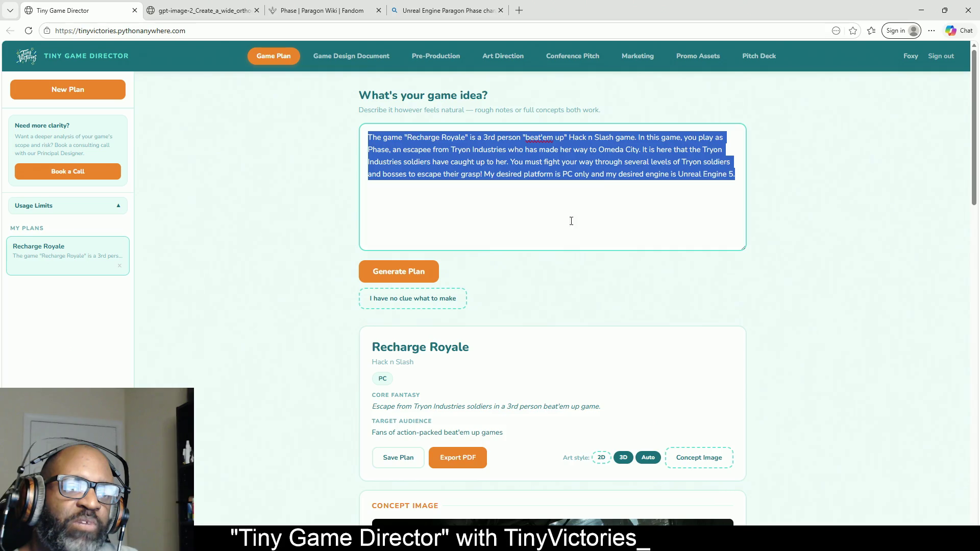
pyautogui.scroll(-5, 641, 199)
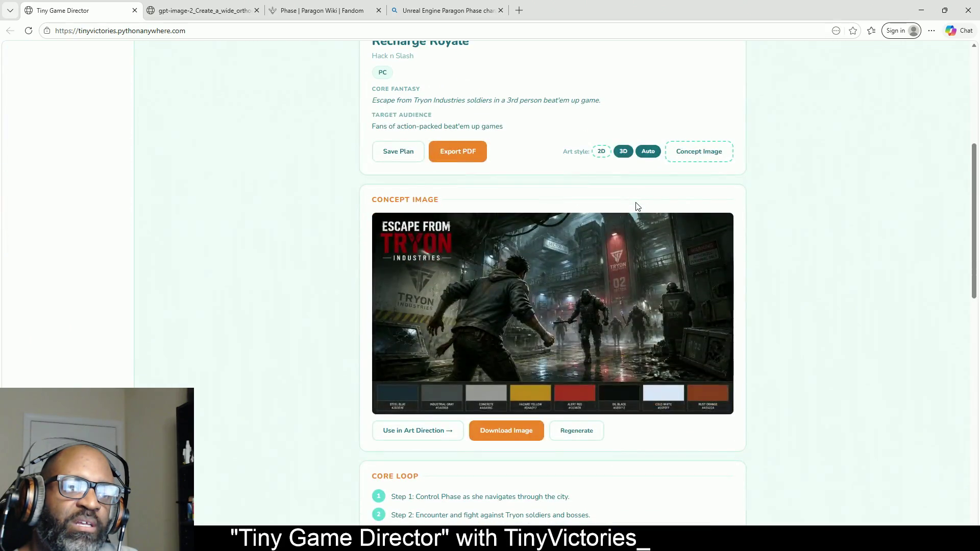
pyautogui.scroll(-5, 641, 206)
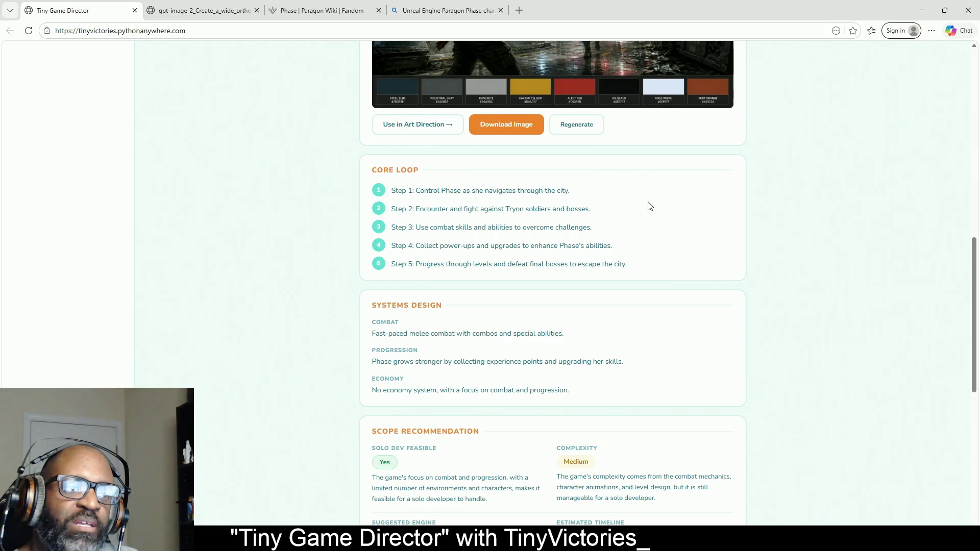
pyautogui.scroll(-5, 650, 207)
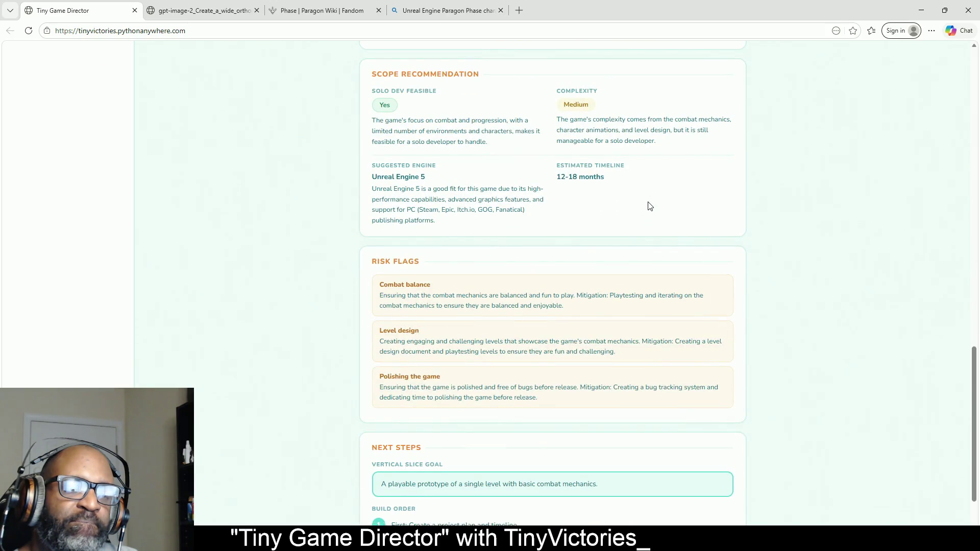
pyautogui.scroll(15, 650, 207)
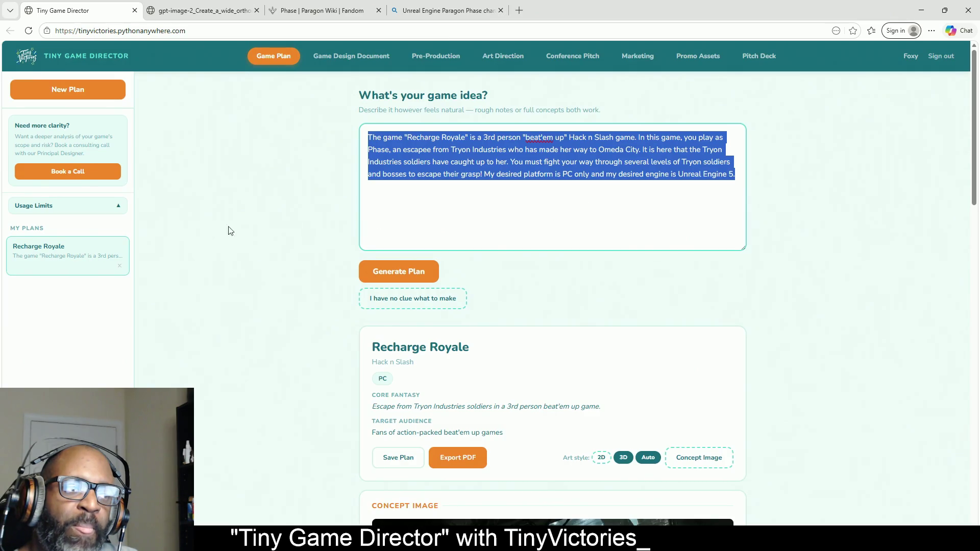
pyautogui.scroll(-5, 628, 244)
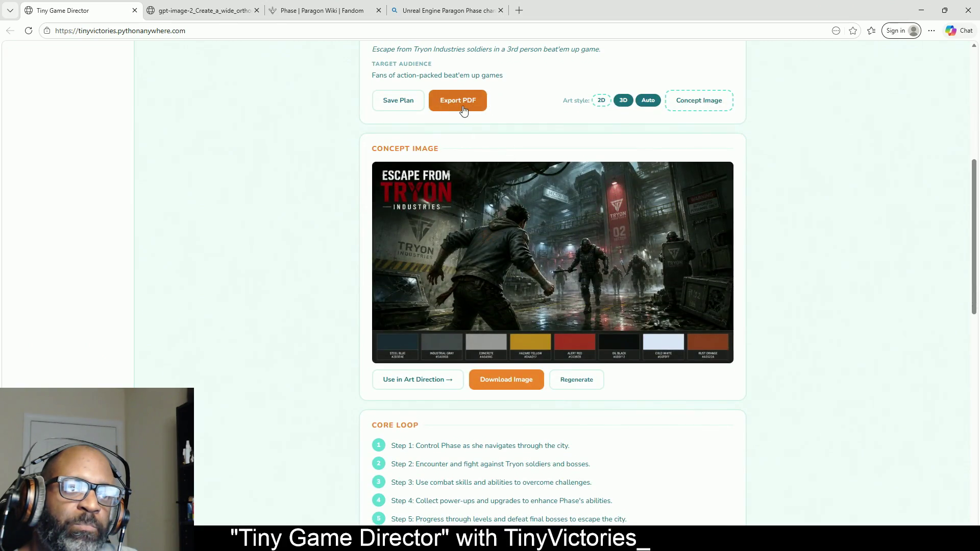
pyautogui.scroll(5, 672, 218)
pyautogui.click(443, 228)
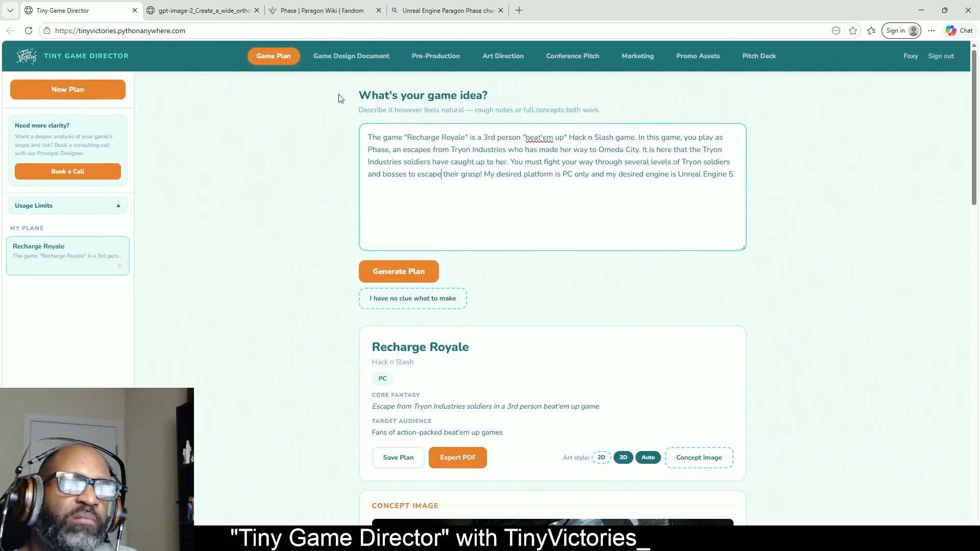
pyautogui.click(351, 56)
# Step: Toggle twice between Game Plan and Game Design Document, finishing on the design document's Overview
pyautogui.scroll(-10, 565, 239)
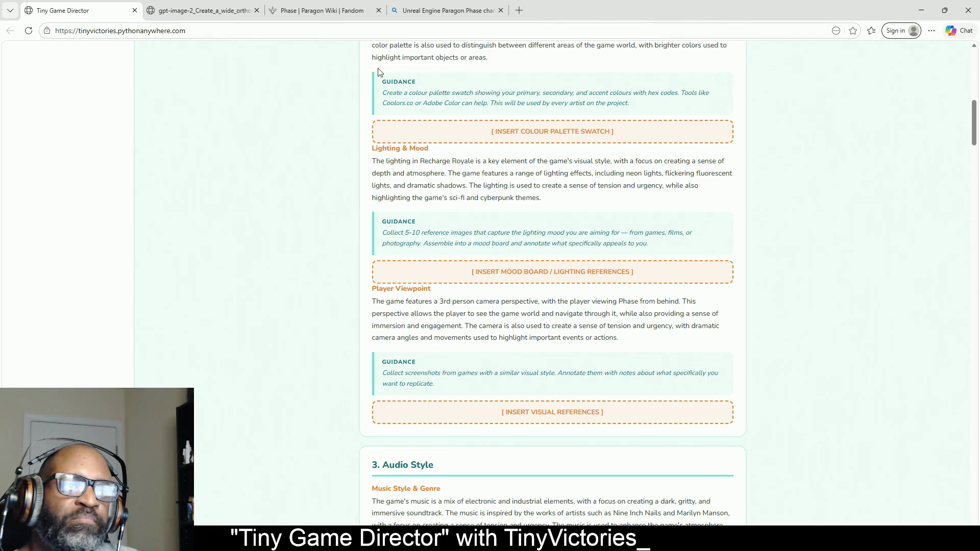
pyautogui.scroll(2, 437, 160)
pyautogui.scroll(7, 437, 160)
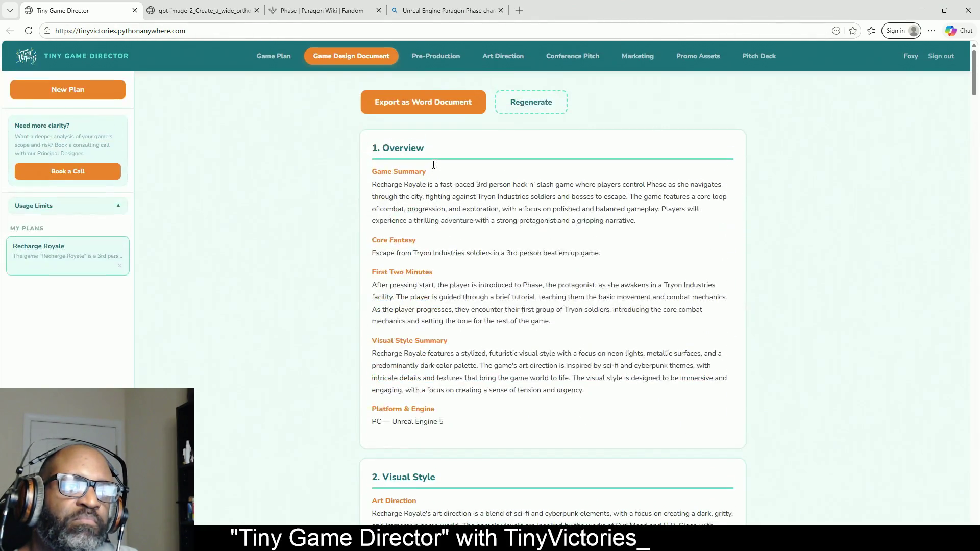
pyautogui.click(273, 58)
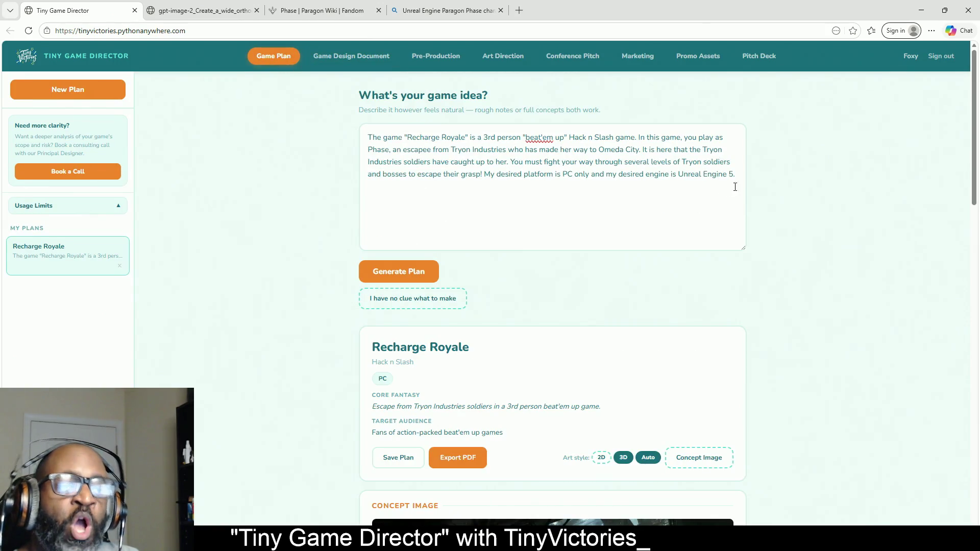
pyautogui.click(338, 57)
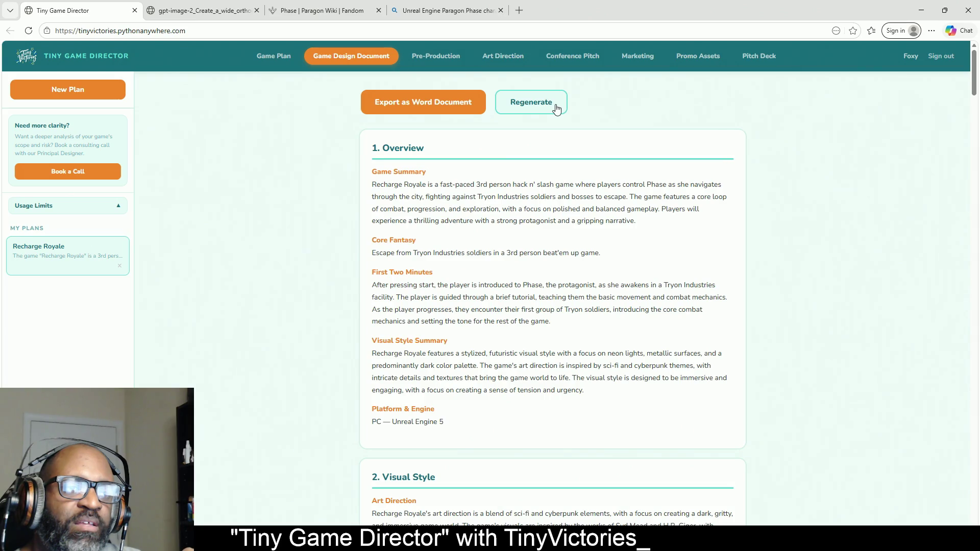
pyautogui.click(258, 59)
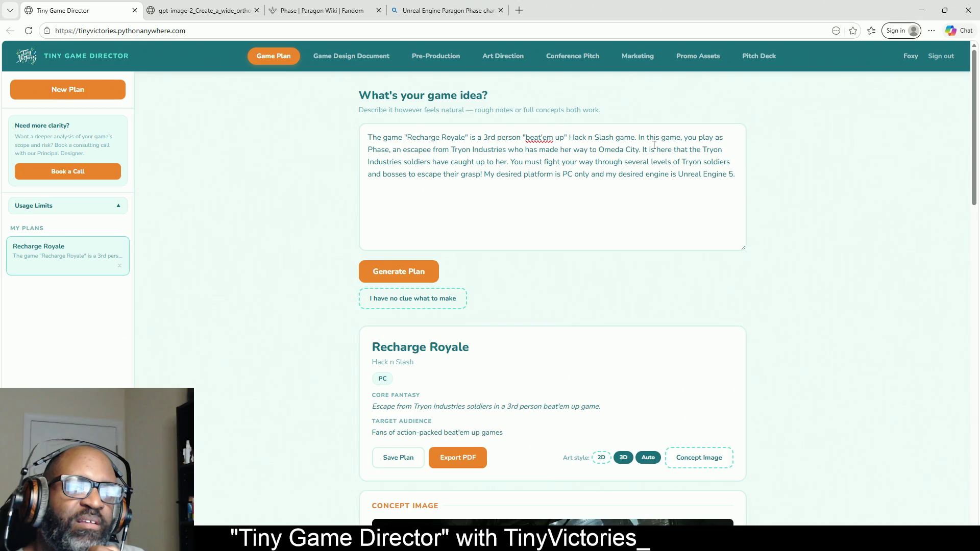
pyautogui.click(362, 59)
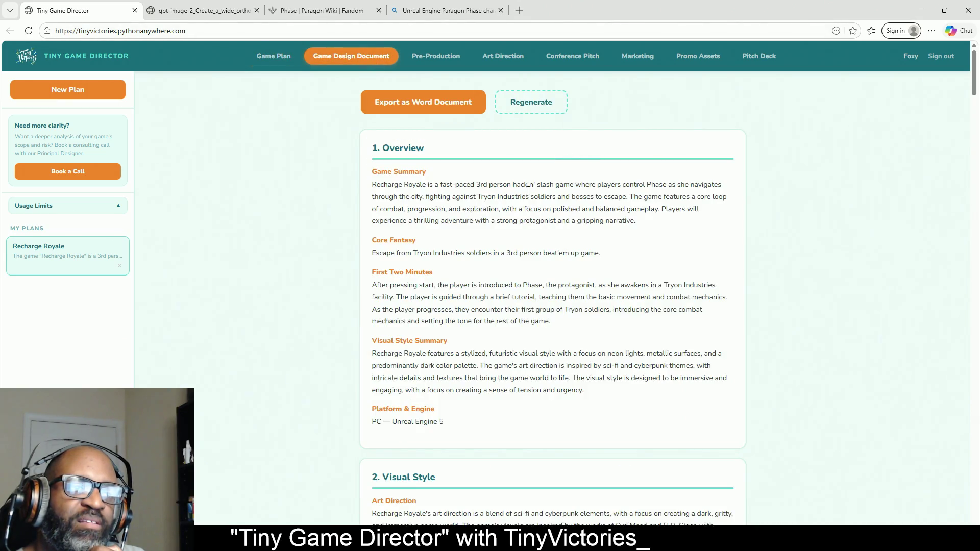
pyautogui.scroll(-9, 506, 276)
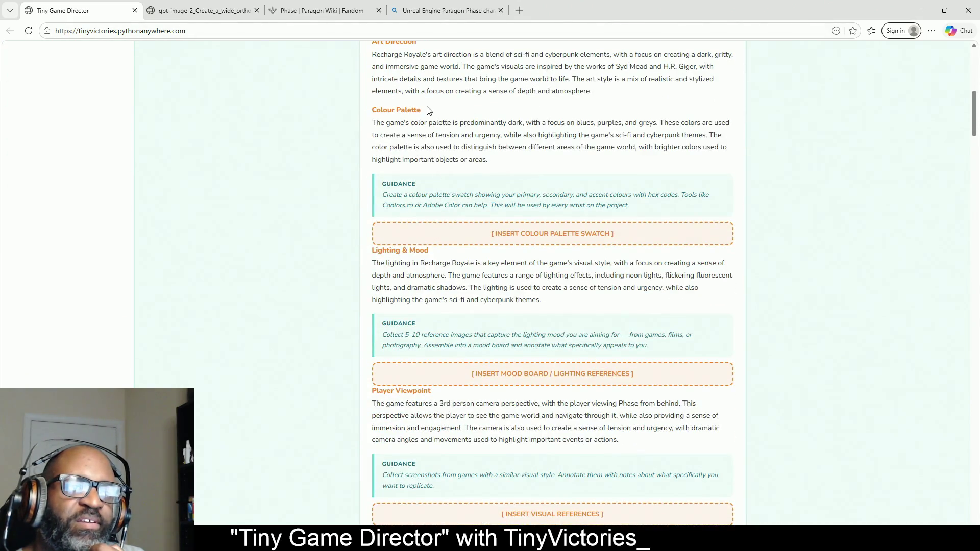
# Step: Review Visual Style, back up to the Overview, then down to Player Viewpoint and the Audio Style heading
pyautogui.scroll(2, 558, 107)
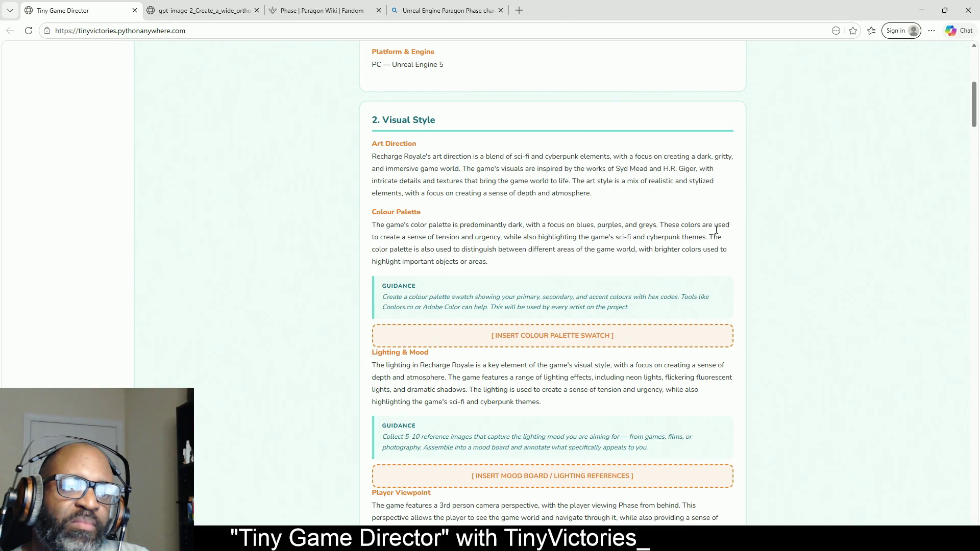
pyautogui.scroll(-4, 463, 253)
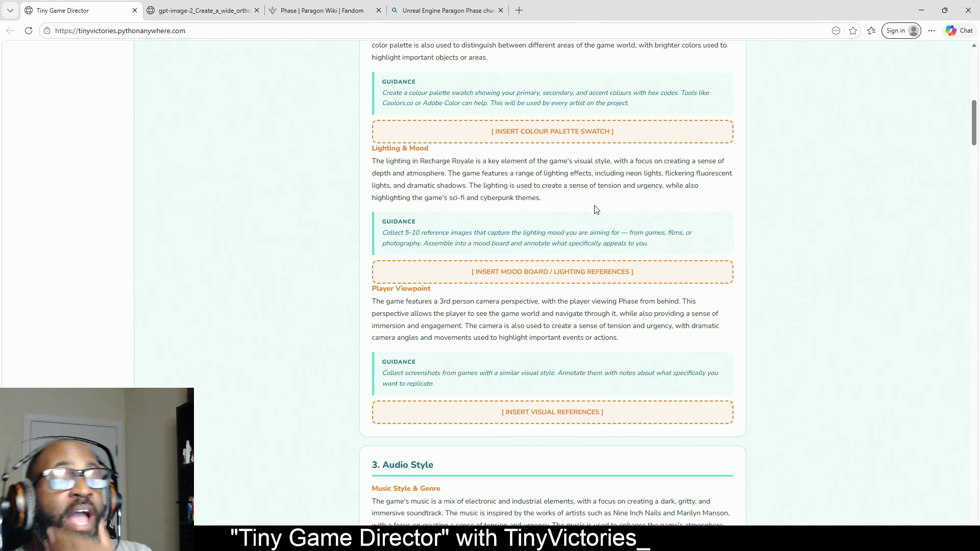
pyautogui.scroll(1, 592, 232)
pyautogui.scroll(3, 589, 234)
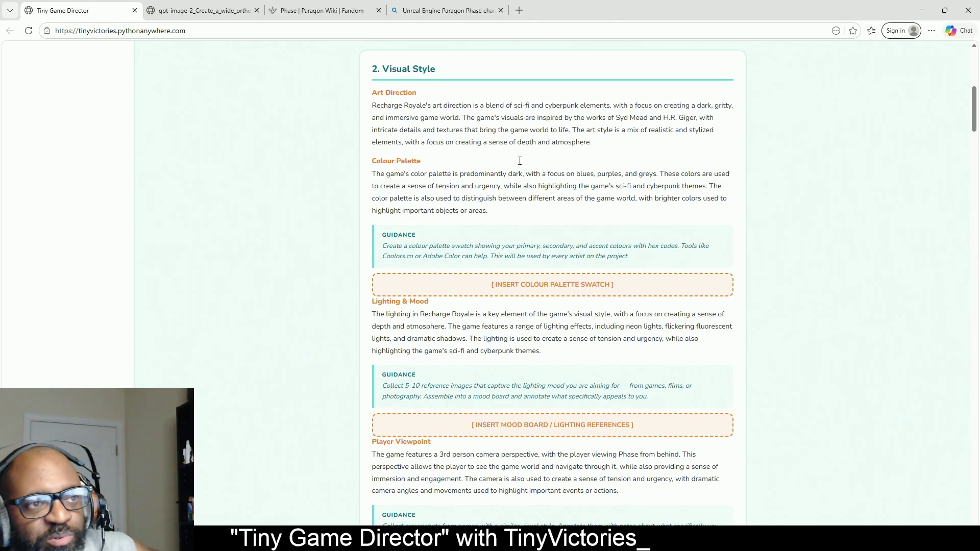
pyautogui.scroll(8, 446, 144)
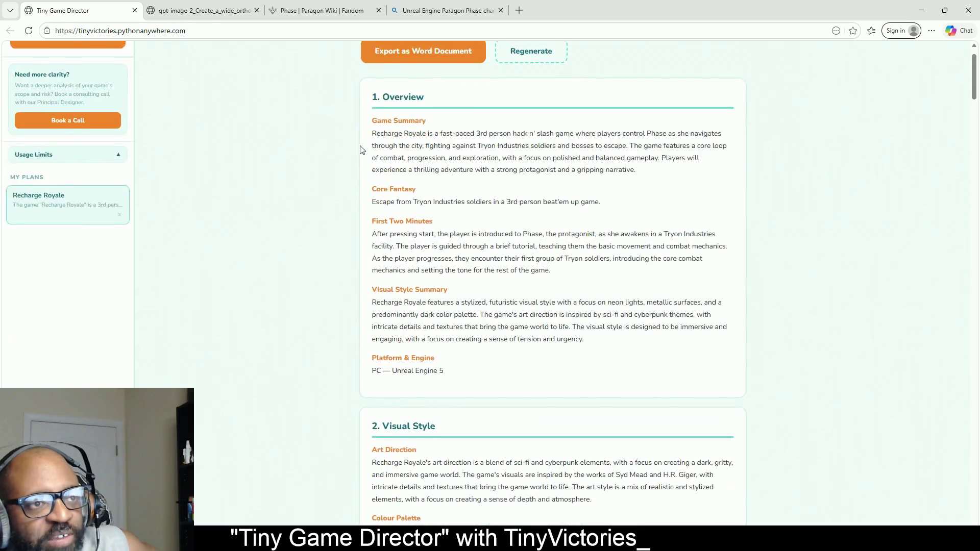
pyautogui.scroll(-12, 544, 256)
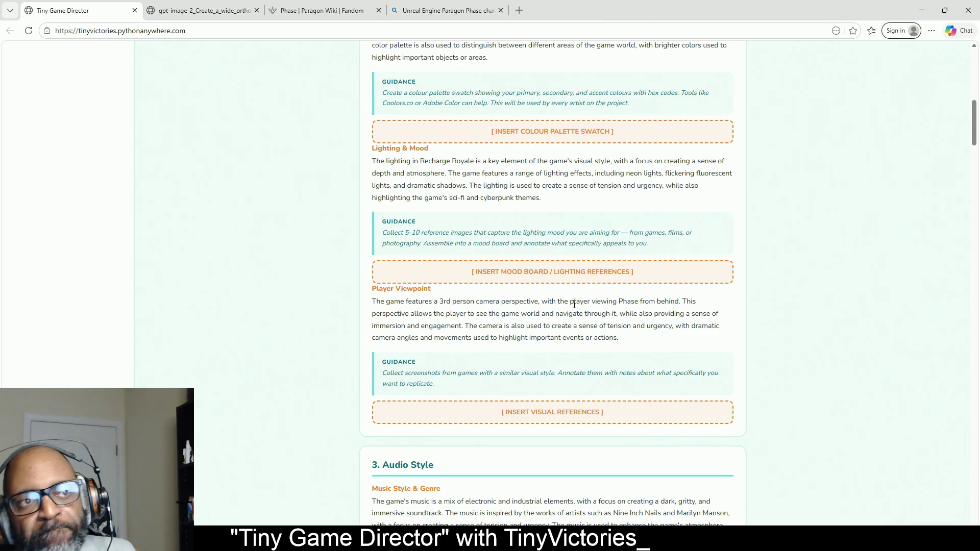
pyautogui.scroll(-2, 575, 304)
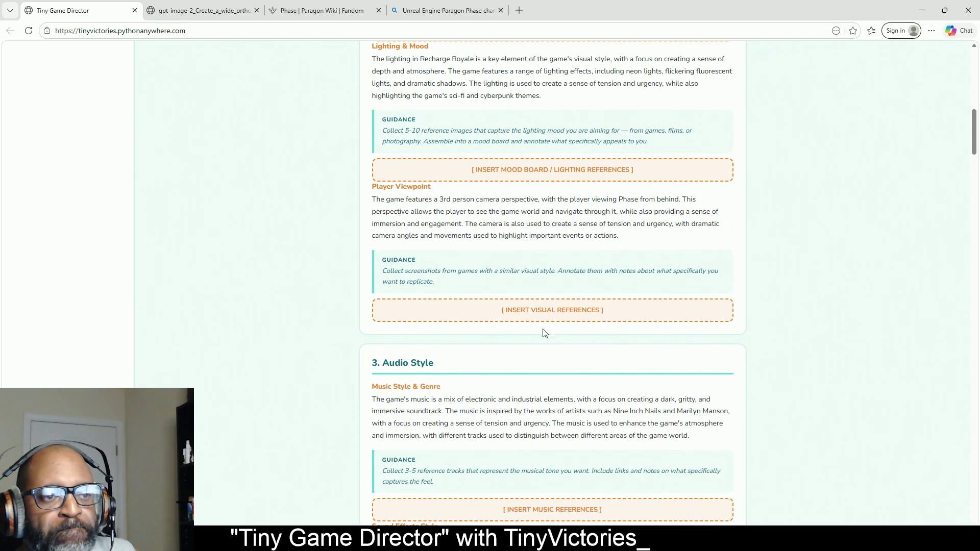
pyautogui.scroll(-2, 479, 328)
# Step: Scroll past sections 3–6 until the 7. Gameplay heading and its Core Loop list show
pyautogui.scroll(-3, 479, 326)
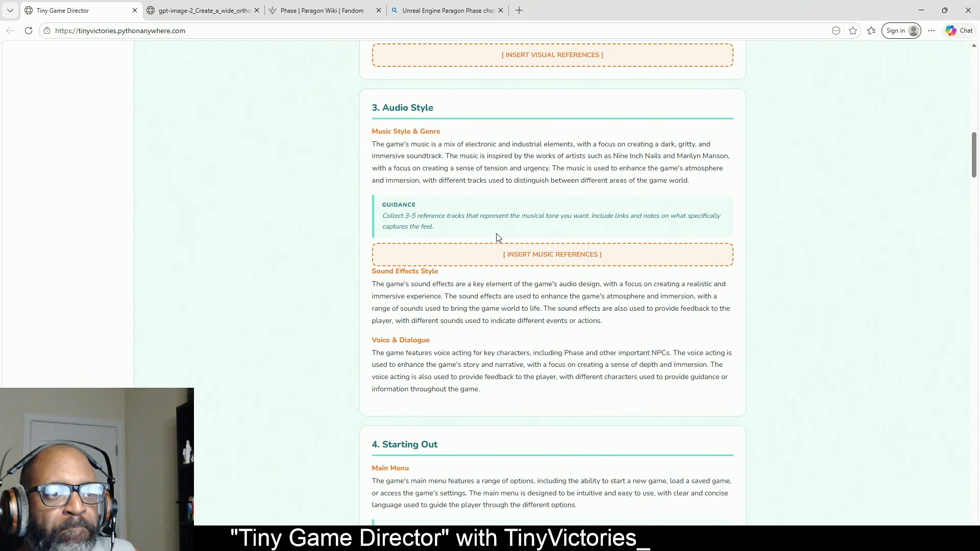
pyautogui.scroll(-3, 498, 240)
pyautogui.scroll(-3, 493, 257)
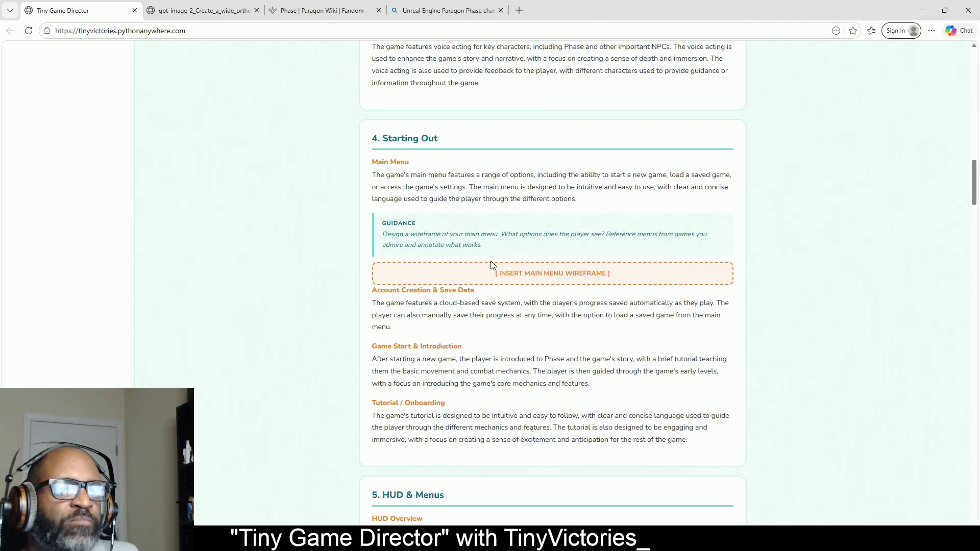
pyautogui.scroll(-2, 493, 265)
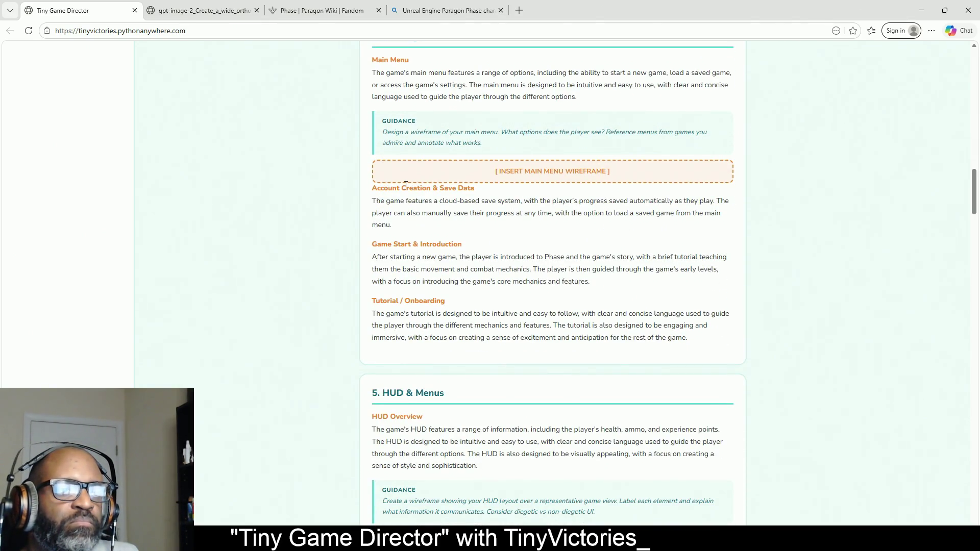
pyautogui.scroll(-4, 405, 185)
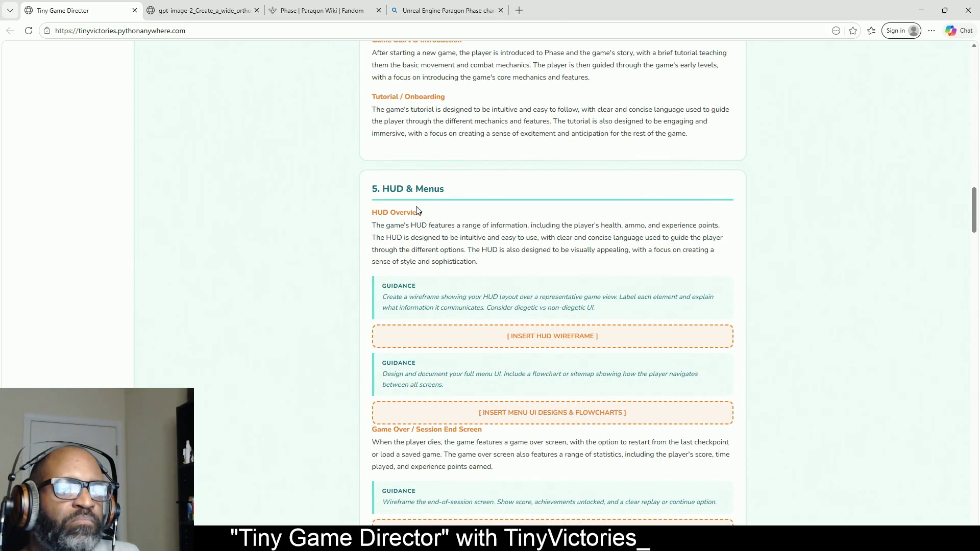
pyautogui.scroll(-1, 422, 194)
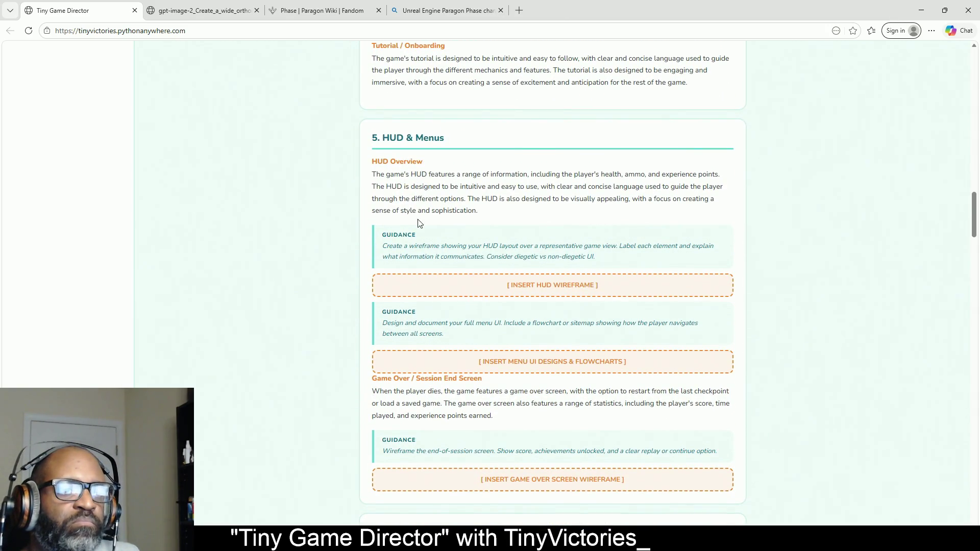
pyautogui.scroll(-2, 429, 219)
pyautogui.scroll(1, 415, 101)
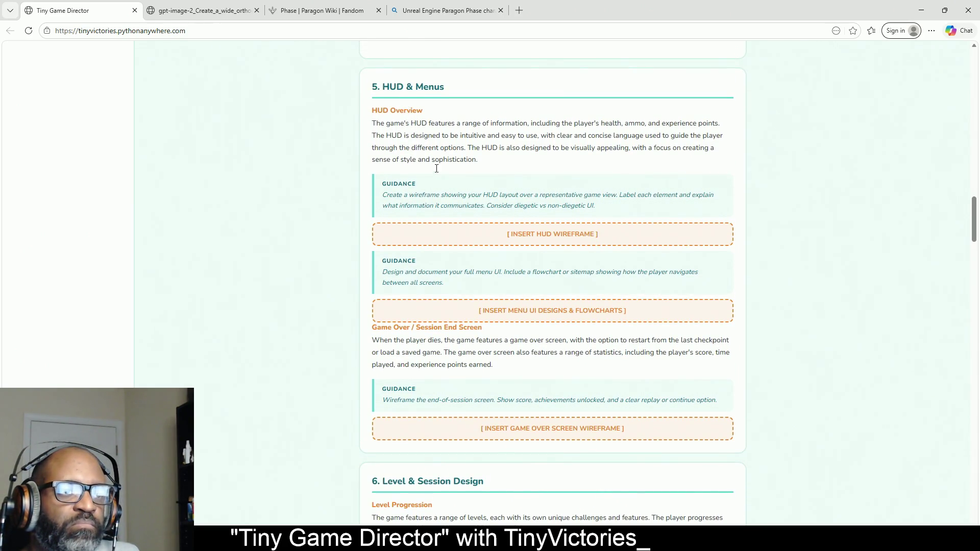
pyautogui.scroll(-1, 556, 217)
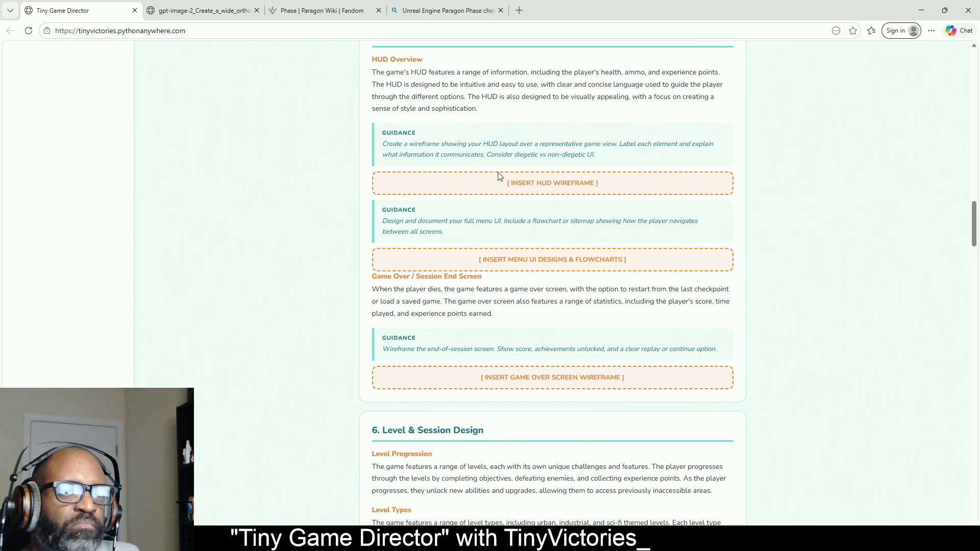
pyautogui.scroll(-3, 610, 171)
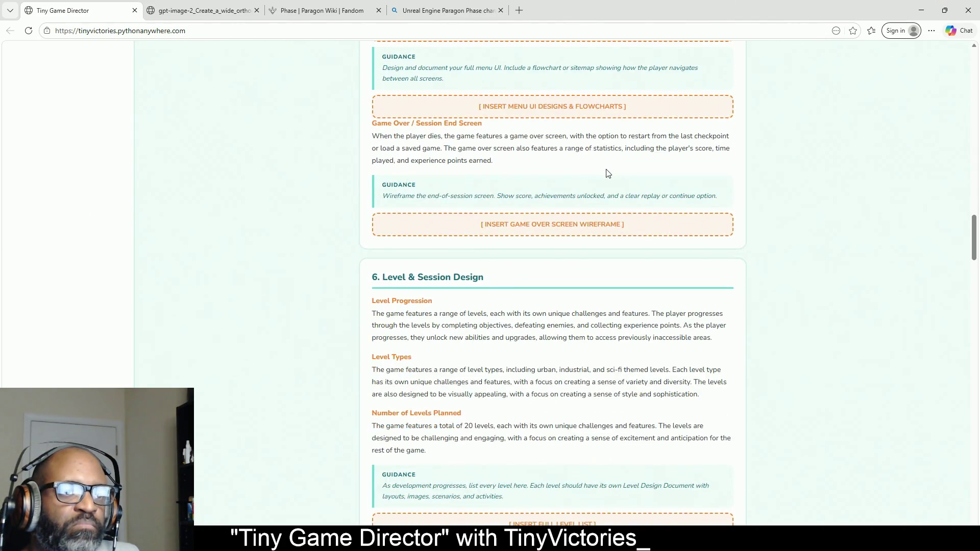
pyautogui.scroll(-5, 511, 179)
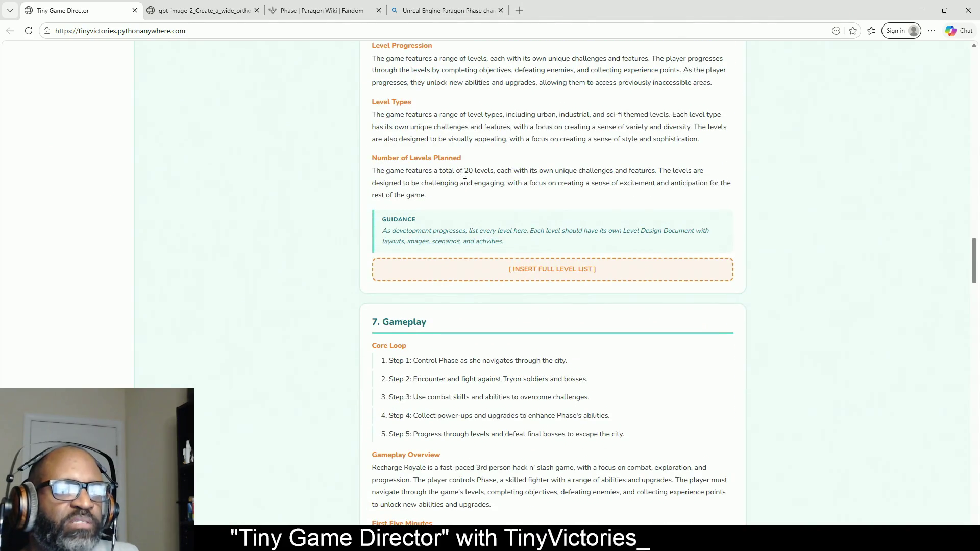
pyautogui.scroll(-2, 465, 182)
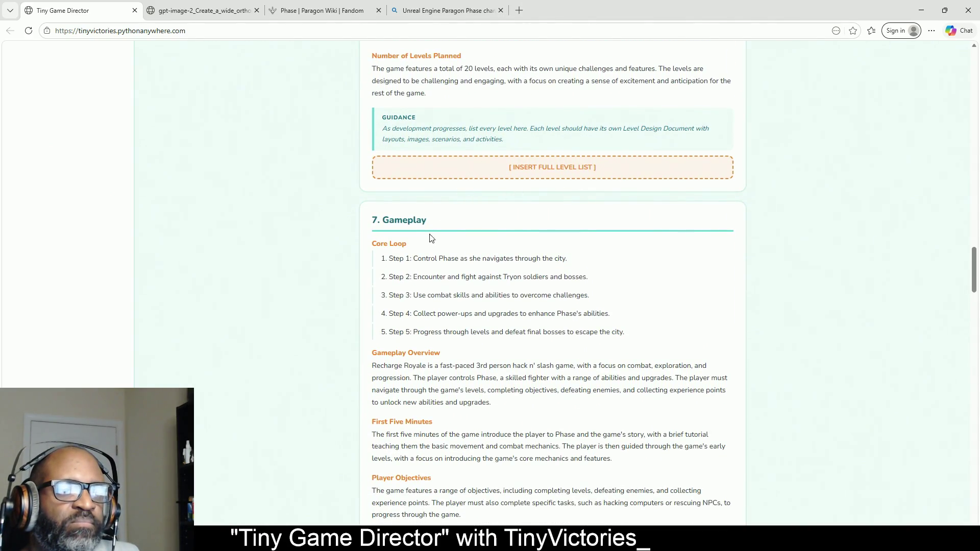
pyautogui.scroll(-1, 431, 238)
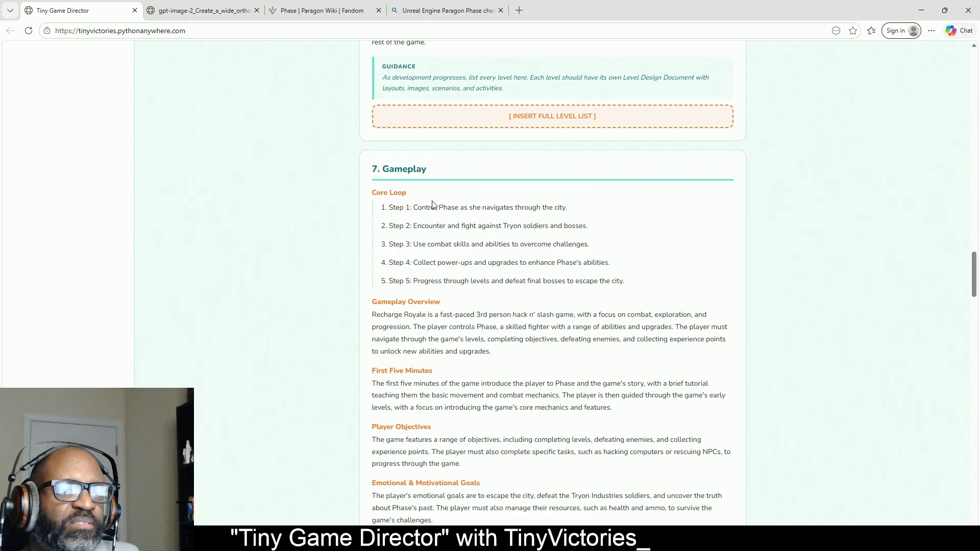
pyautogui.moveTo(624, 282)
pyautogui.mouseDown()
pyautogui.moveTo(433, 253)
pyautogui.moveTo(380, 211)
pyautogui.moveTo(415, 223)
pyautogui.moveTo(378, 212)
pyautogui.mouseUp()
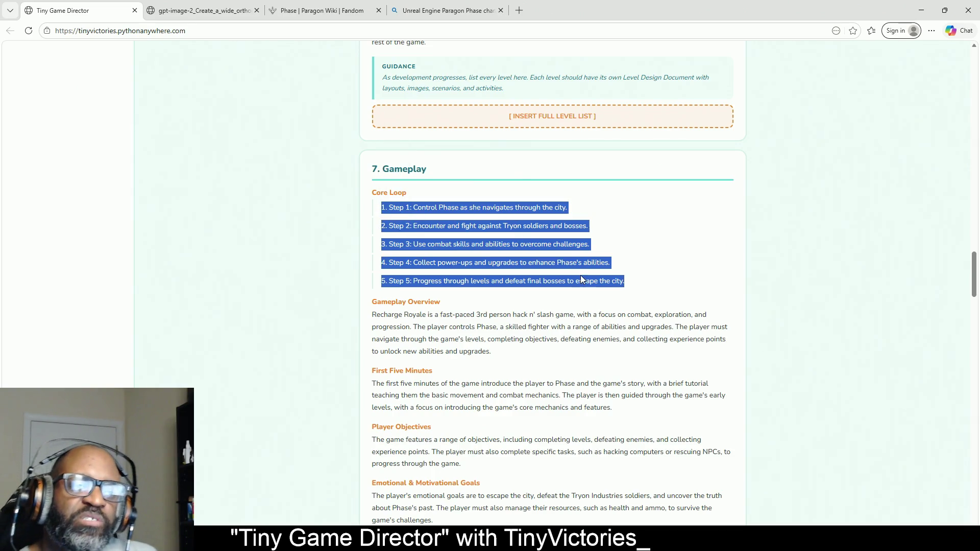
pyautogui.scroll(-2, 405, 221)
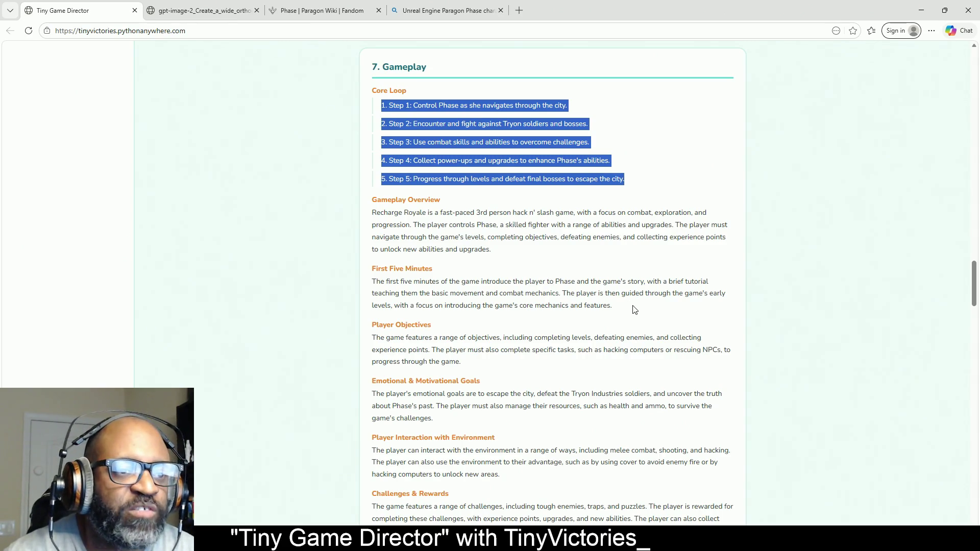
pyautogui.moveTo(635, 308); pyautogui.dragTo(353, 285)
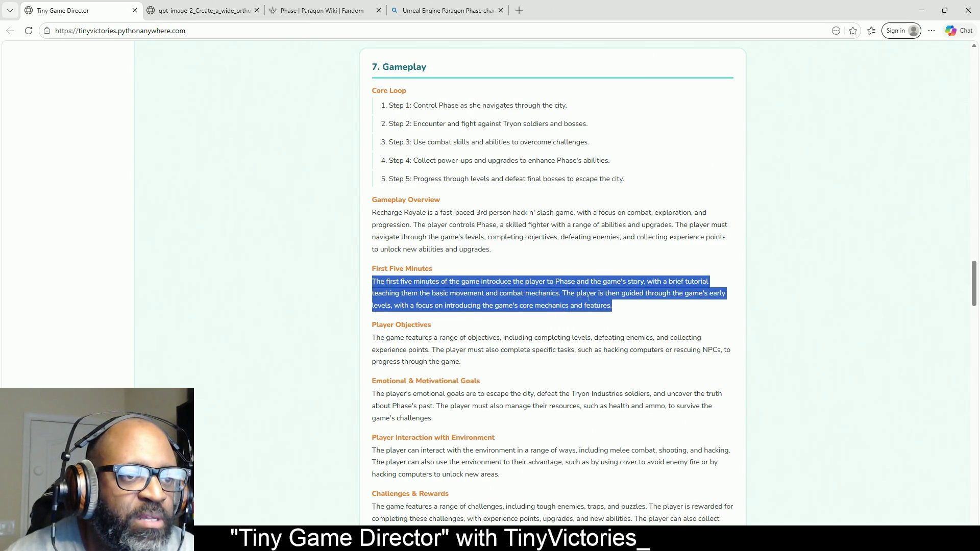
pyautogui.scroll(-2, 641, 317)
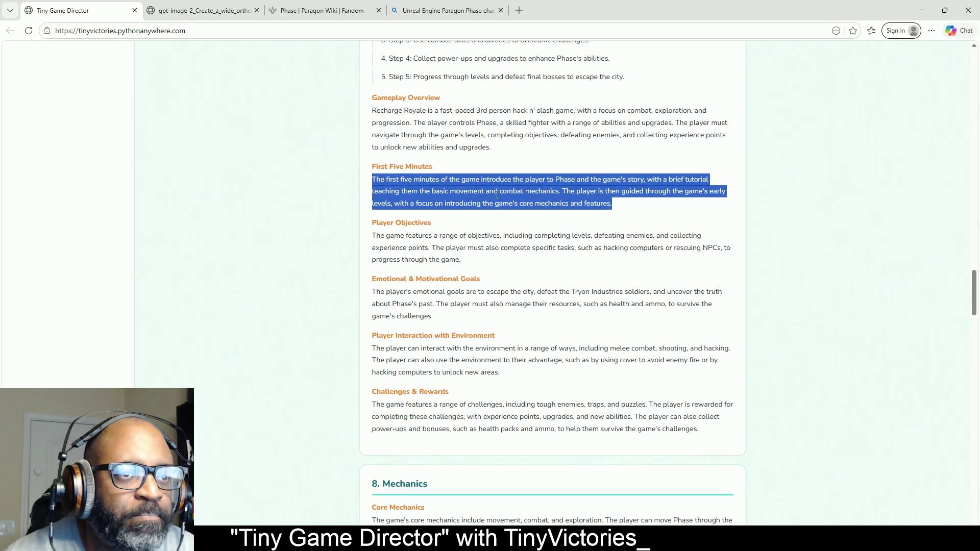
pyautogui.click(391, 233)
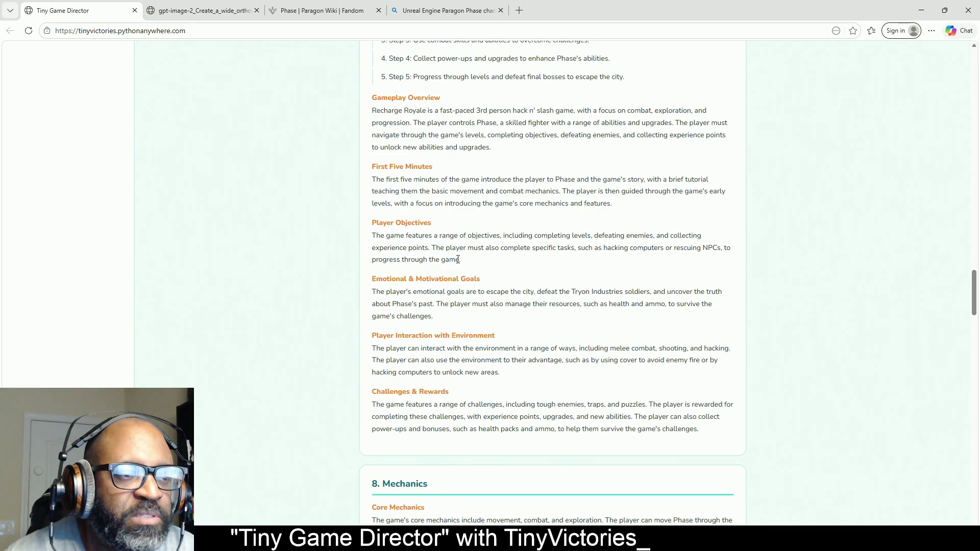
pyautogui.moveTo(462, 260); pyautogui.dragTo(362, 238)
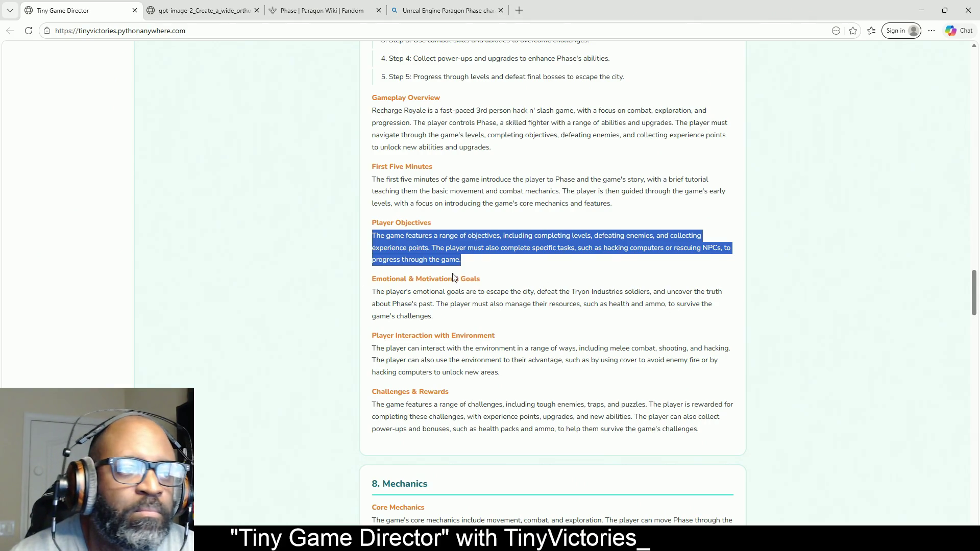
pyautogui.click(482, 271)
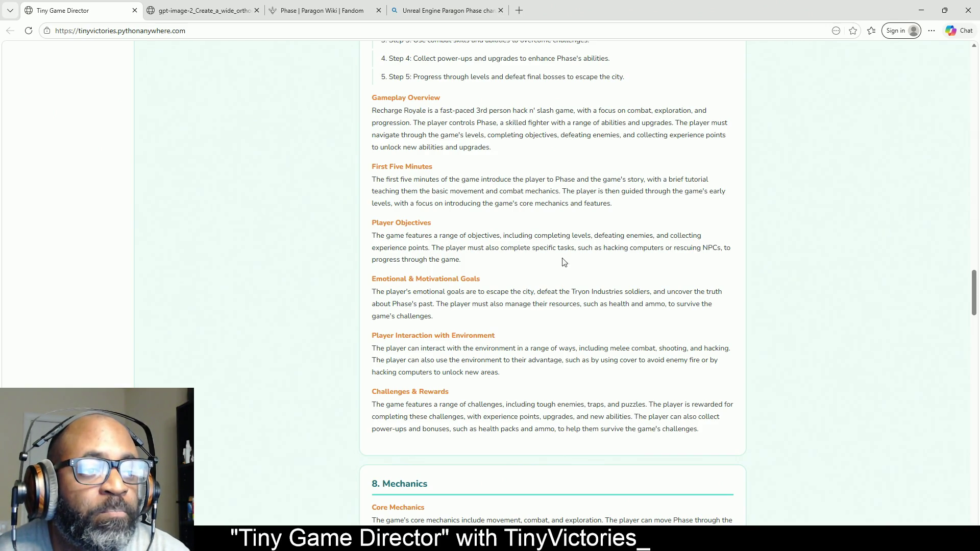
pyautogui.scroll(-2, 424, 282)
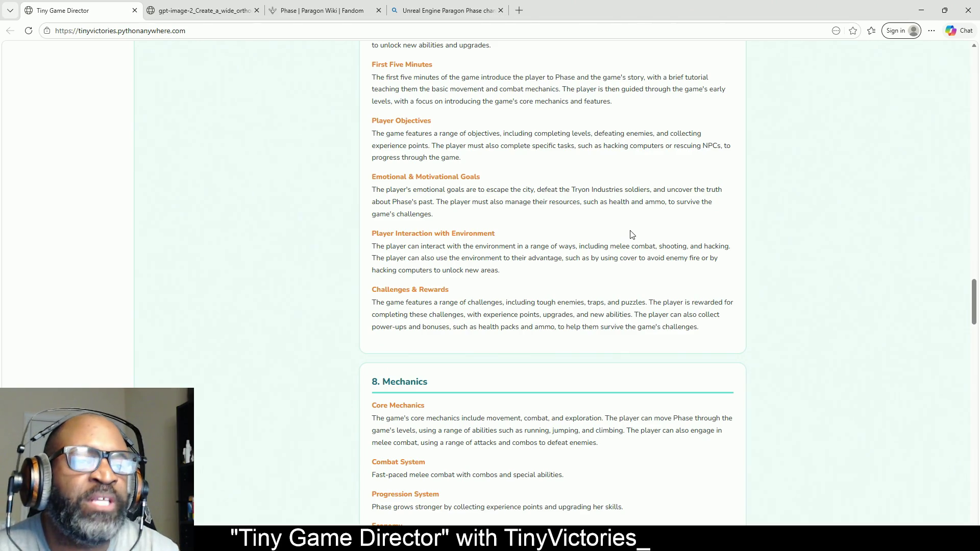
pyautogui.doubleClick(647, 205)
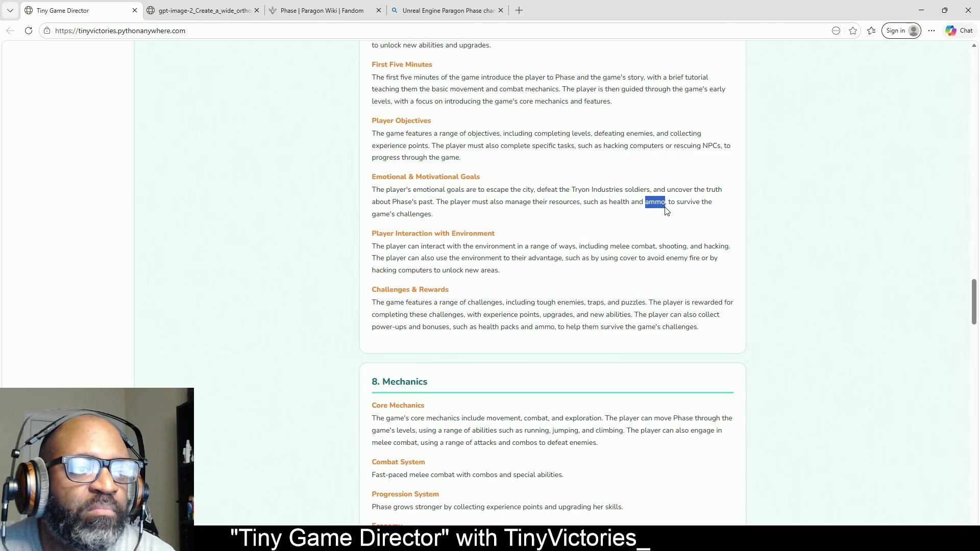
pyautogui.click(666, 209)
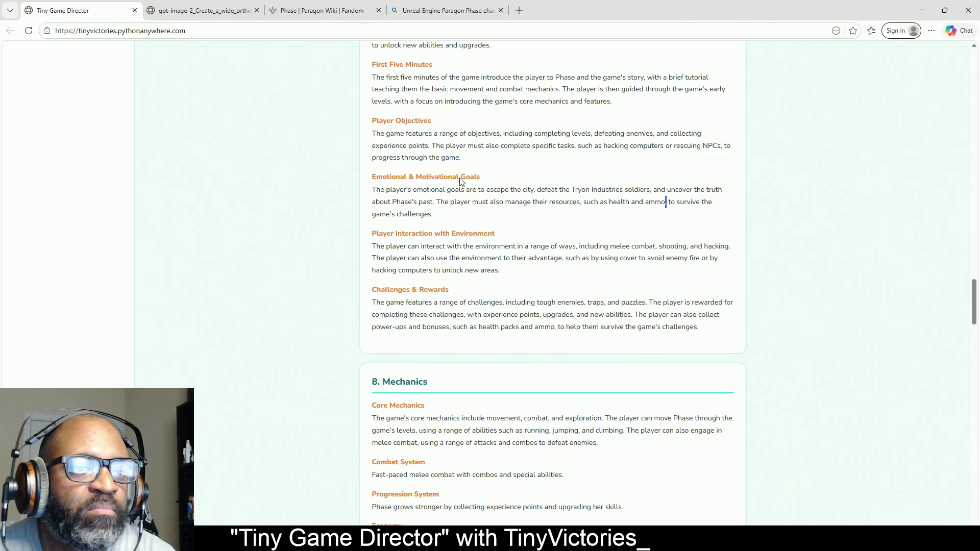
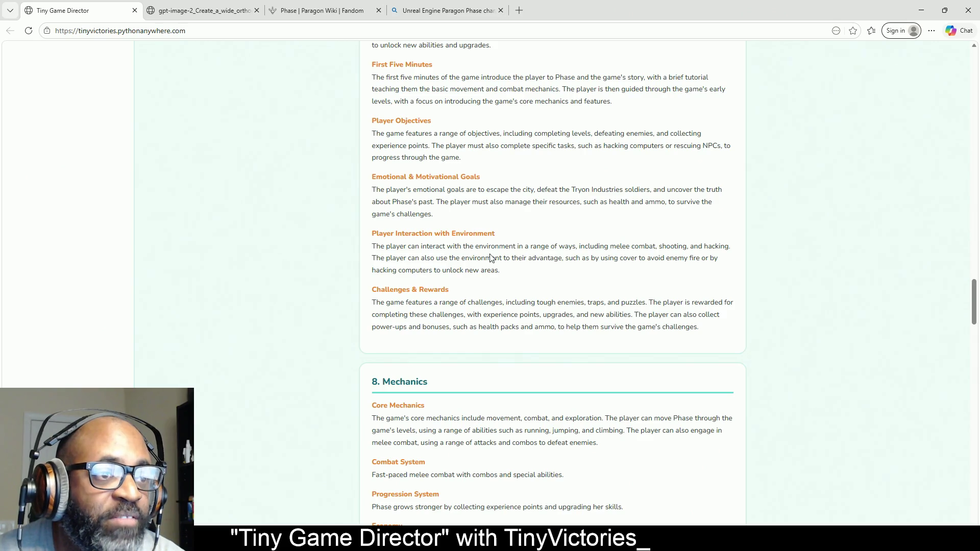
# Step: Highlight the Player Interaction with Environment paragraph while reading it
pyautogui.moveTo(506, 272); pyautogui.dragTo(368, 252)
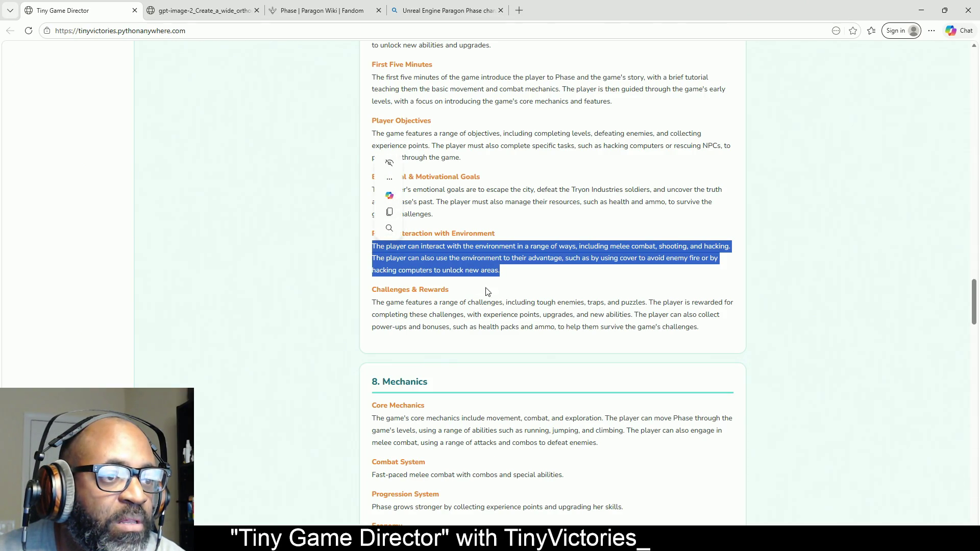
pyautogui.scroll(-2, 490, 271)
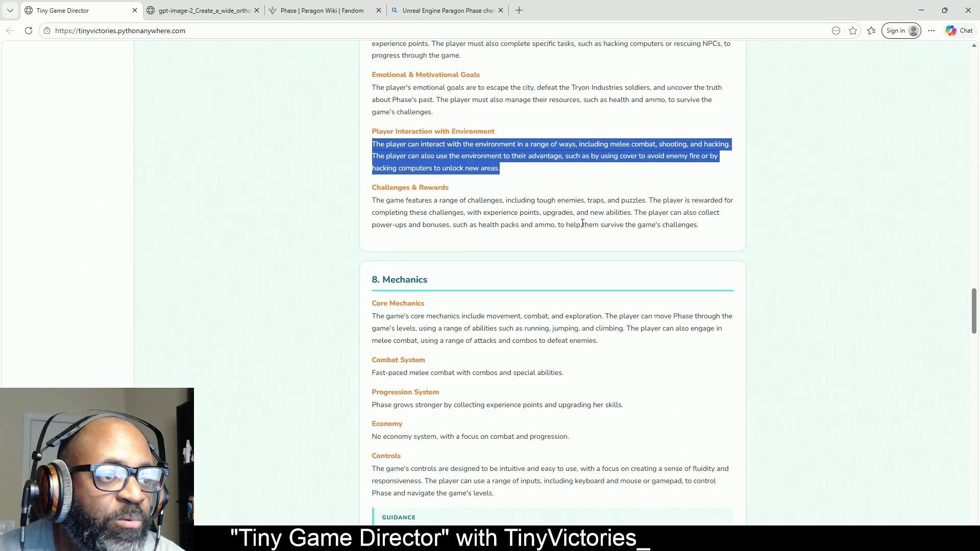
pyautogui.click(509, 167)
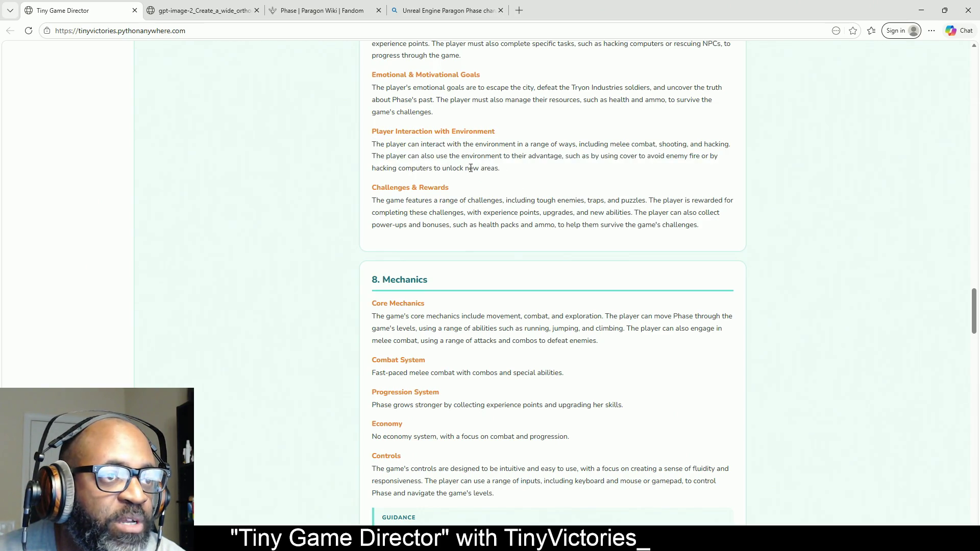
pyautogui.moveTo(506, 173)
pyautogui.mouseDown()
pyautogui.moveTo(373, 168)
pyautogui.moveTo(366, 153)
pyautogui.mouseUp()
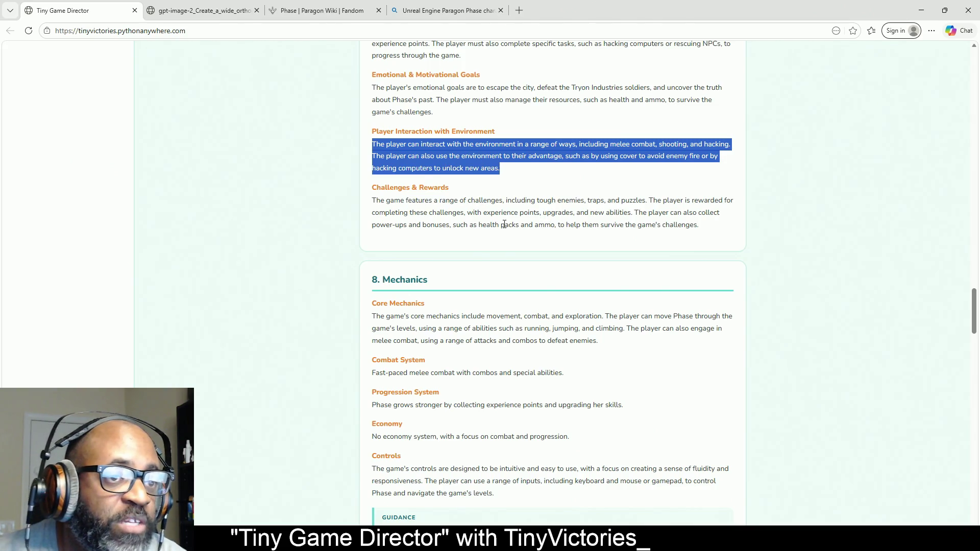
pyautogui.click(414, 210)
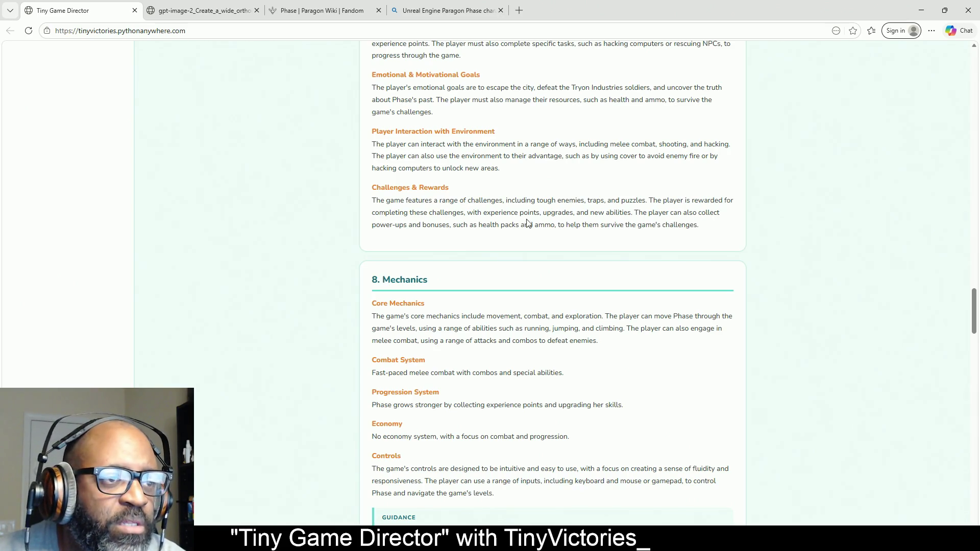
# Step: Highlight the Challenges & Rewards paragraph, then scroll down to 8. Mechanics
pyautogui.moveTo(698, 225); pyautogui.dragTo(364, 207)
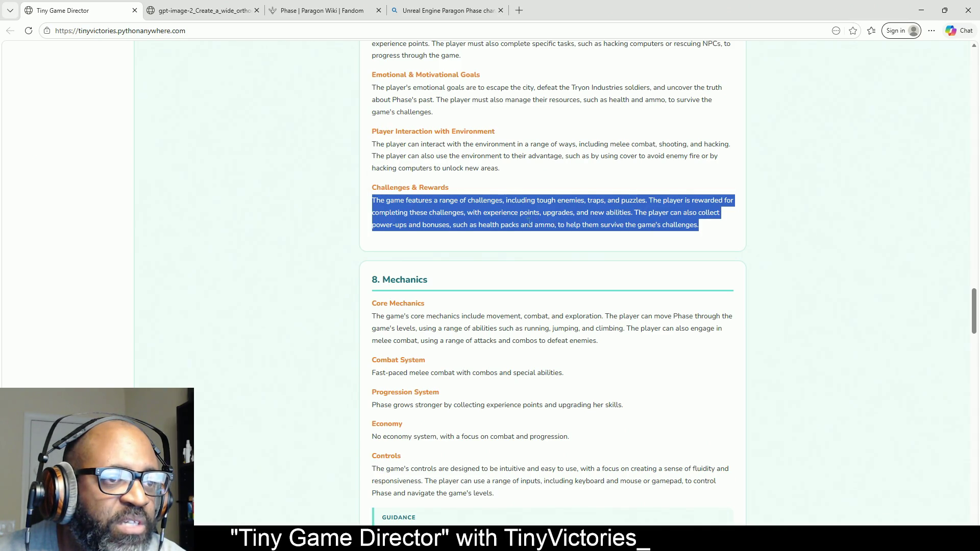
pyautogui.scroll(-3, 529, 223)
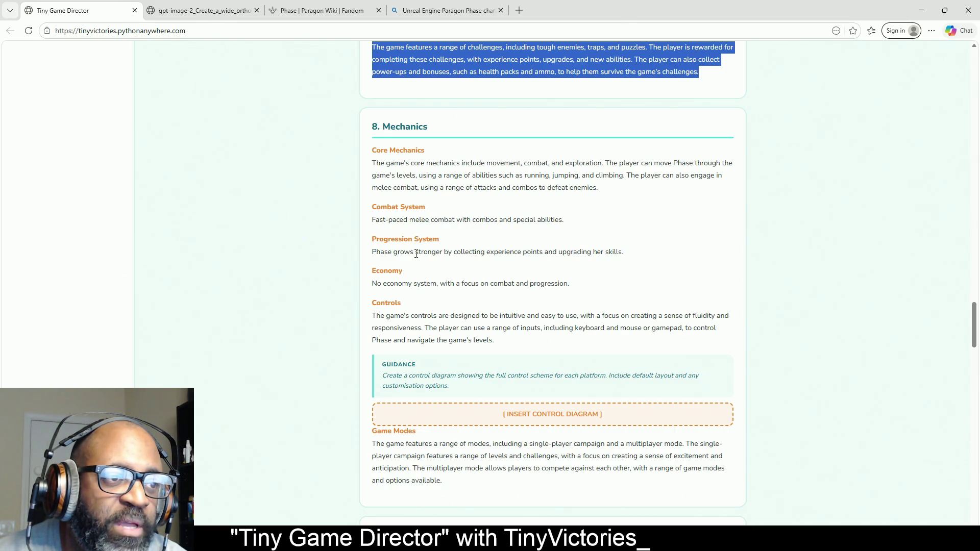
pyautogui.scroll(-2, 475, 249)
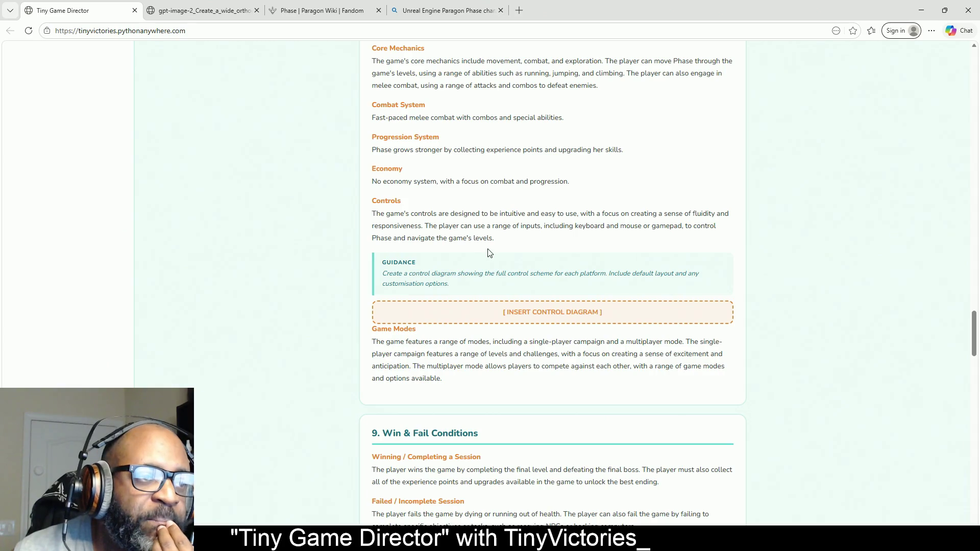
# Step: In Game Modes, highlight the phrases 'multiplayer mode', 'single-player campaign' and 'multiplayer'
pyautogui.scroll(-2, 608, 225)
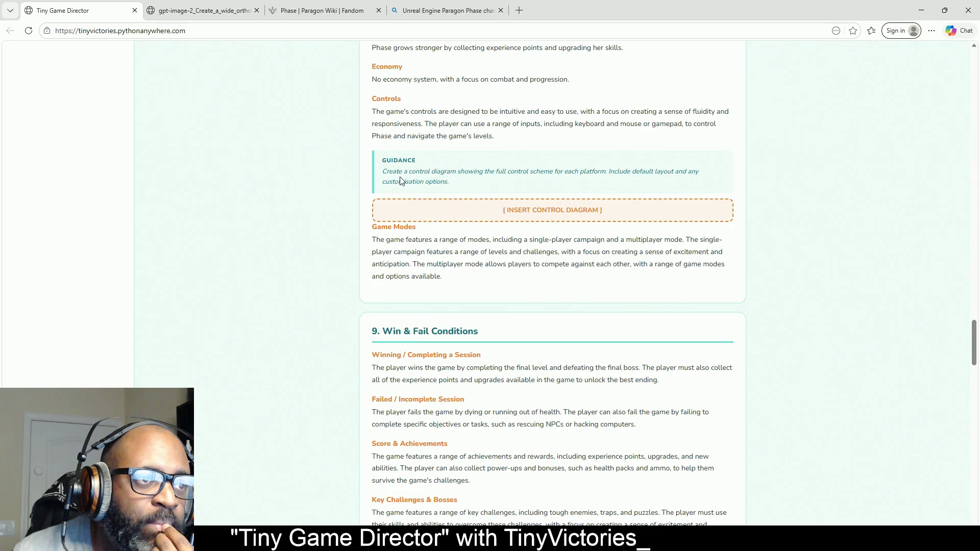
pyautogui.scroll(-2, 419, 233)
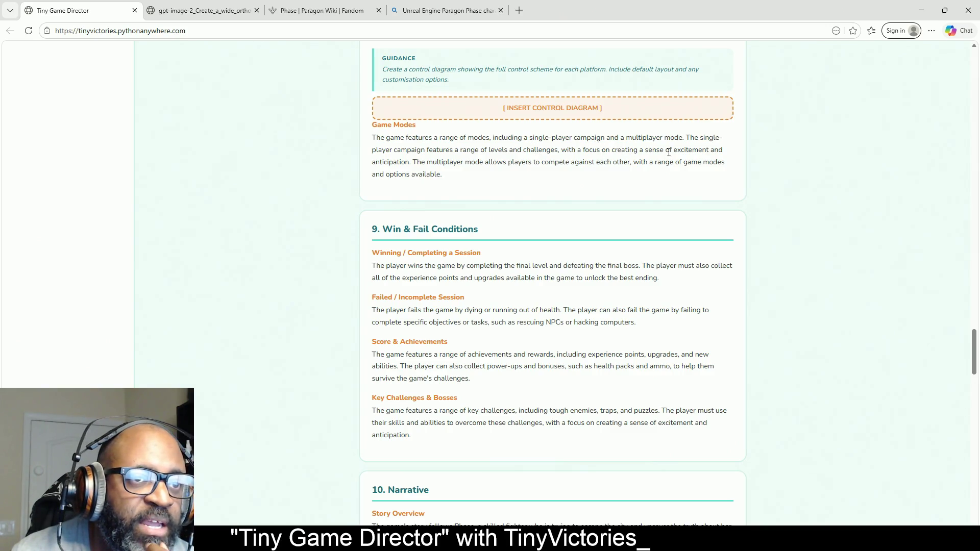
pyautogui.moveTo(629, 142)
pyautogui.mouseDown()
pyautogui.moveTo(696, 139)
pyautogui.moveTo(659, 139)
pyautogui.moveTo(675, 150)
pyautogui.moveTo(686, 138)
pyautogui.mouseUp()
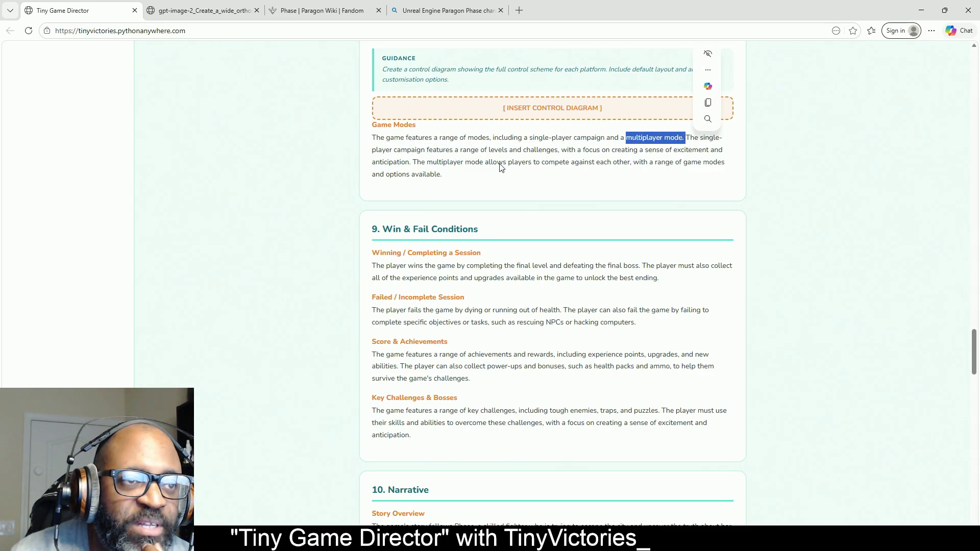
pyautogui.click(463, 162)
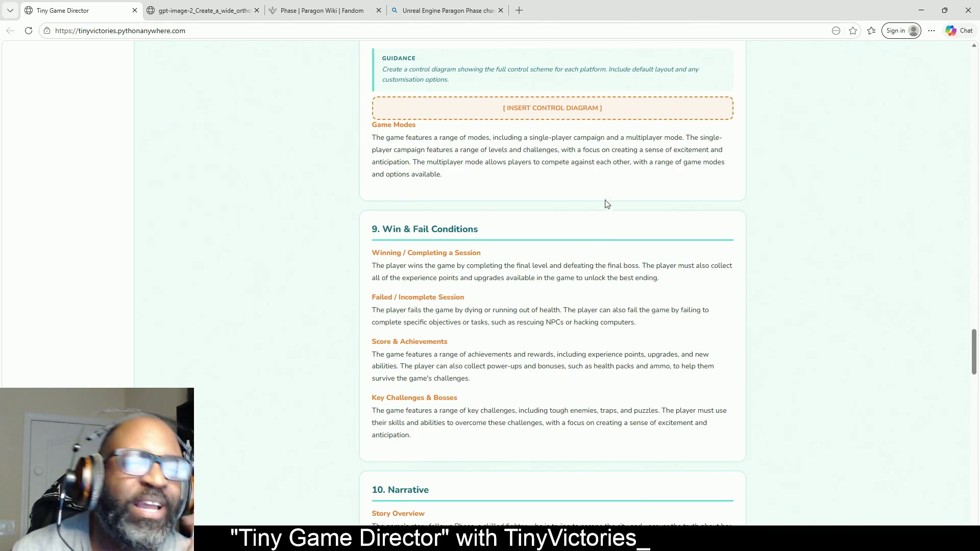
pyautogui.moveTo(528, 137)
pyautogui.mouseDown()
pyautogui.moveTo(616, 138)
pyautogui.moveTo(606, 140)
pyautogui.mouseUp()
pyautogui.doubleClick(636, 142)
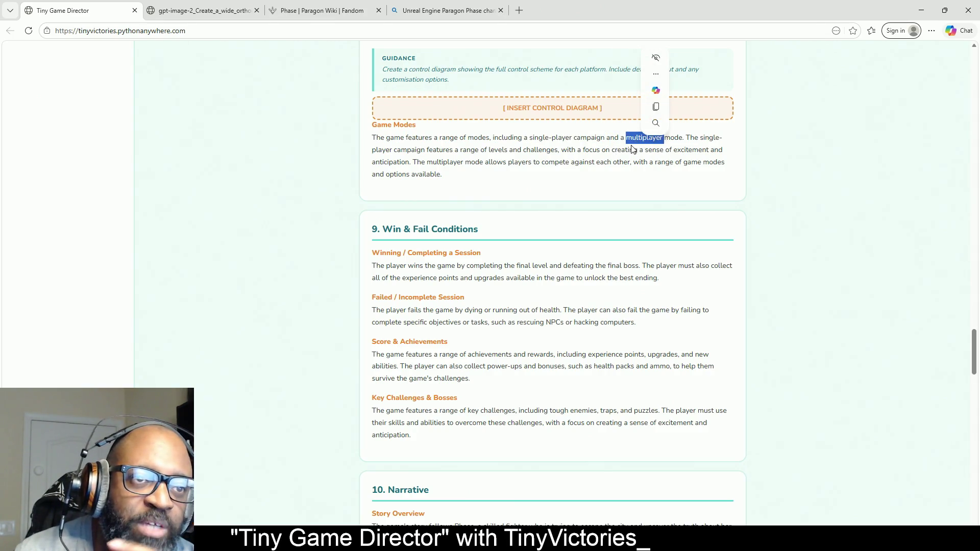
pyautogui.click(588, 178)
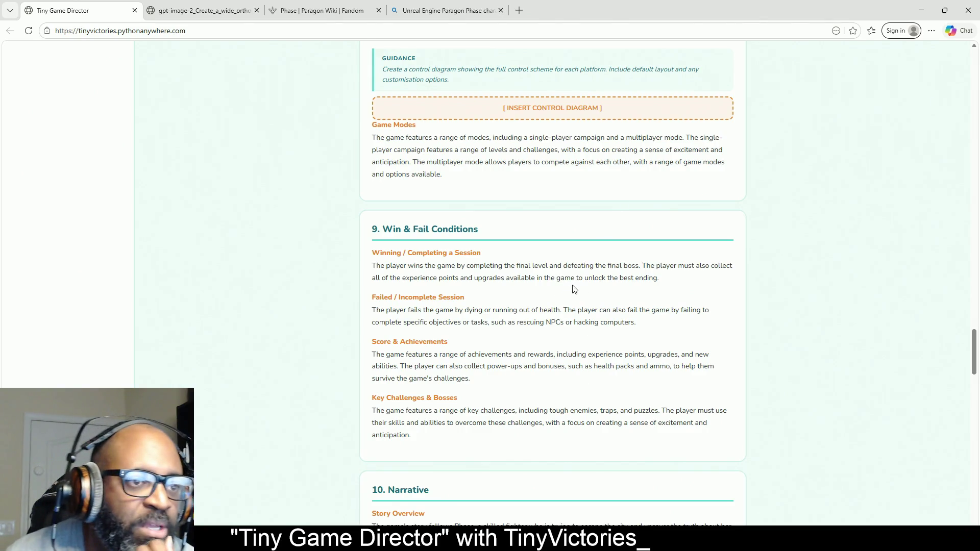
# Step: Scroll back up to recheck the text, then down to 9. Win & Fail Conditions
pyautogui.scroll(4, 567, 288)
pyautogui.scroll(1, 549, 286)
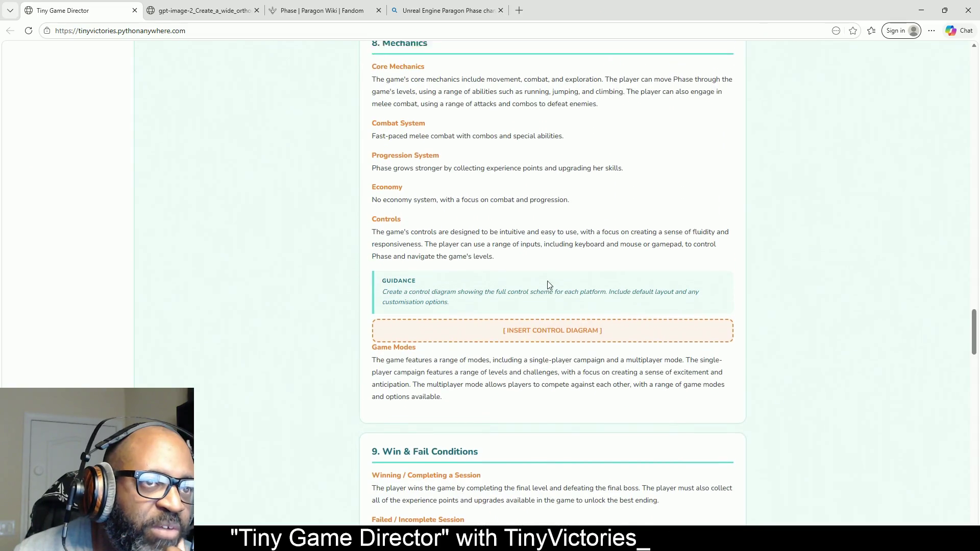
pyautogui.scroll(2, 562, 275)
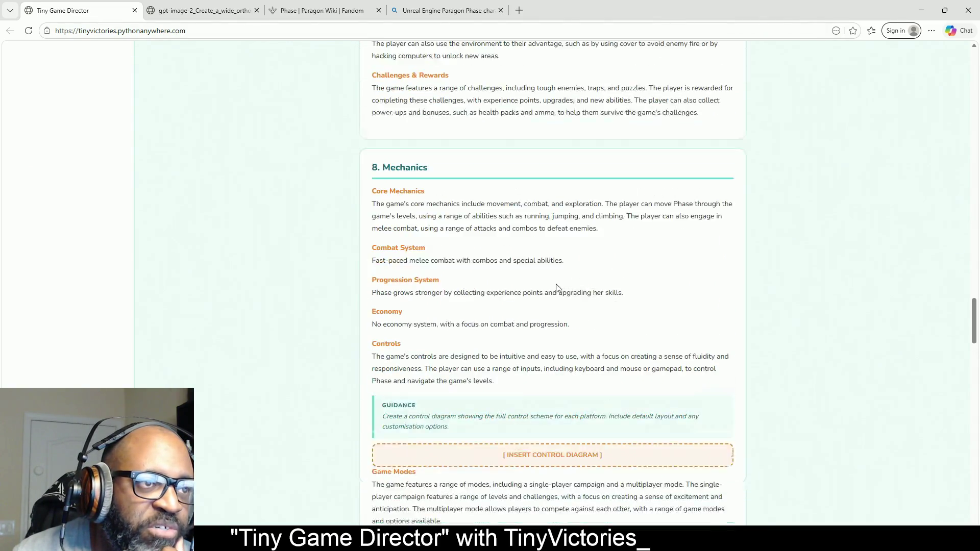
pyautogui.scroll(2, 659, 222)
pyautogui.scroll(-3, 643, 212)
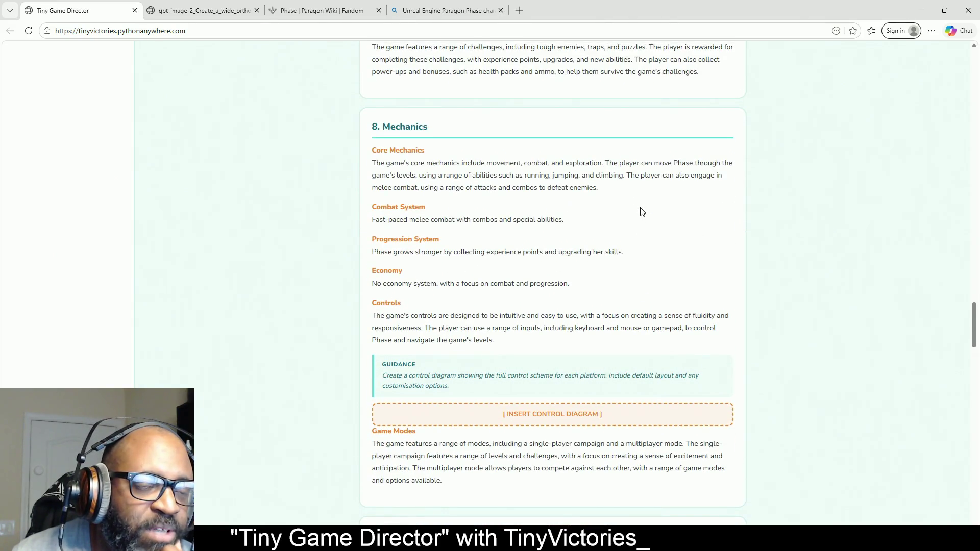
pyautogui.scroll(-8, 482, 223)
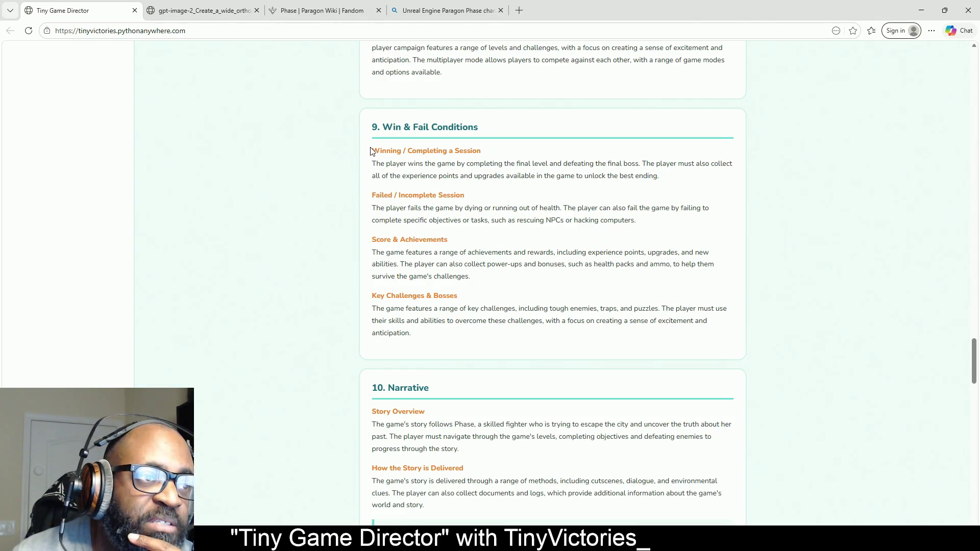
# Step: Highlight the Winning / Completing a Session heading and the sentence about failing missed objectives
pyautogui.moveTo(371, 151); pyautogui.dragTo(546, 153)
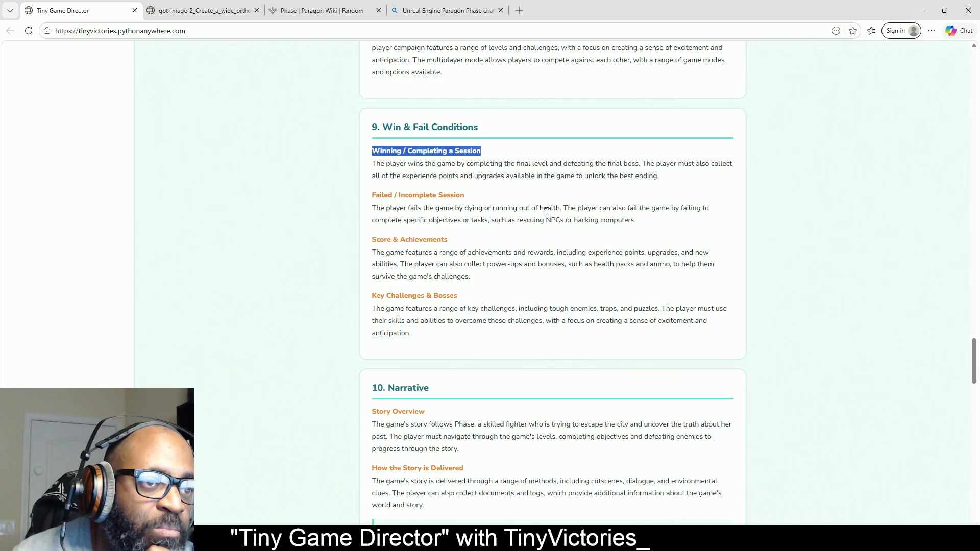
pyautogui.moveTo(560, 211); pyautogui.dragTo(406, 218)
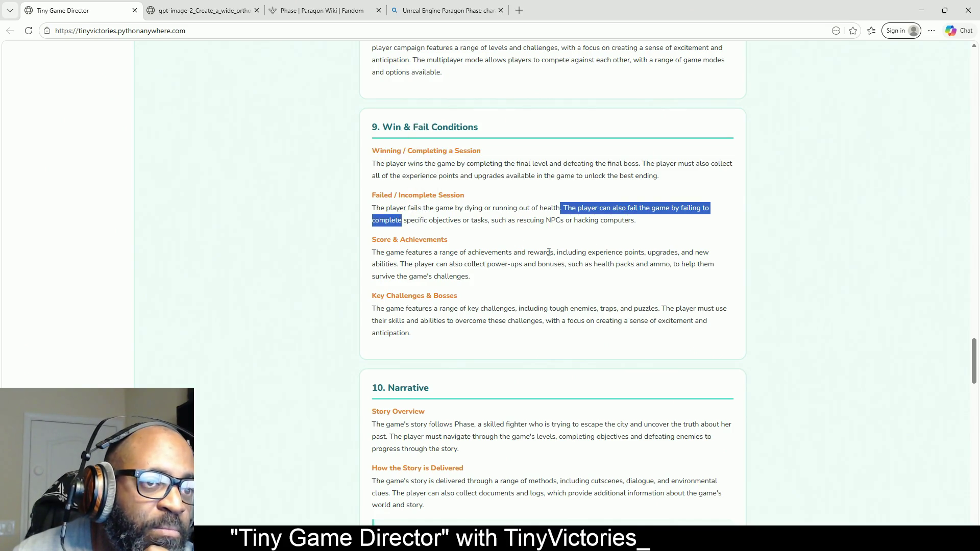
pyautogui.scroll(-1, 456, 256)
pyautogui.scroll(-2, 455, 255)
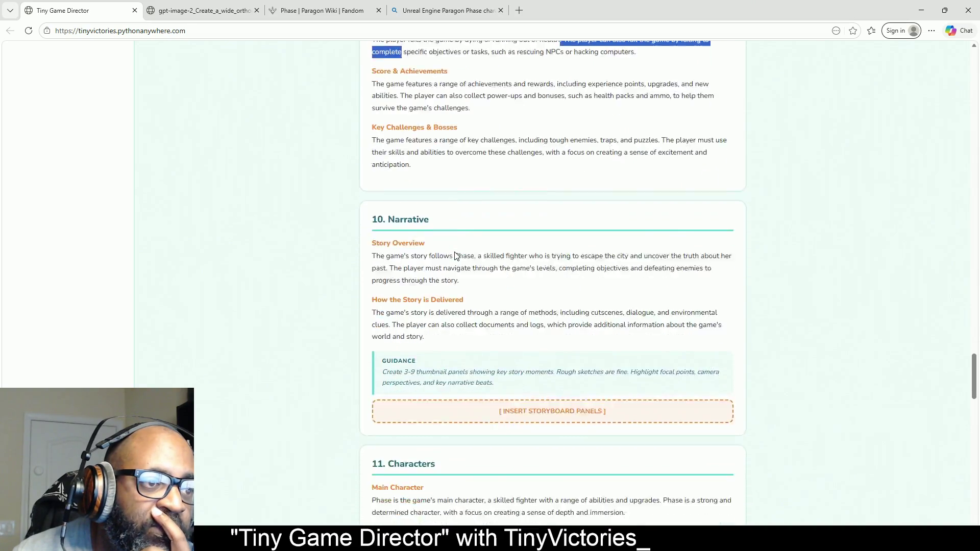
pyautogui.scroll(-1, 456, 255)
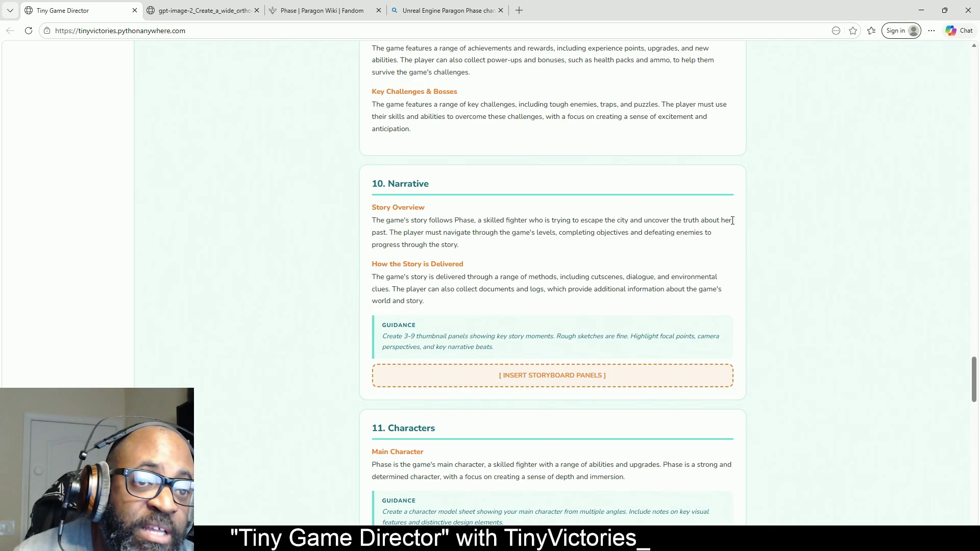
# Step: Highlight the Narrative story overview's opening sentence and read on through Characters
pyautogui.moveTo(388, 234)
pyautogui.mouseDown()
pyautogui.moveTo(377, 221)
pyautogui.moveTo(363, 225)
pyautogui.mouseUp()
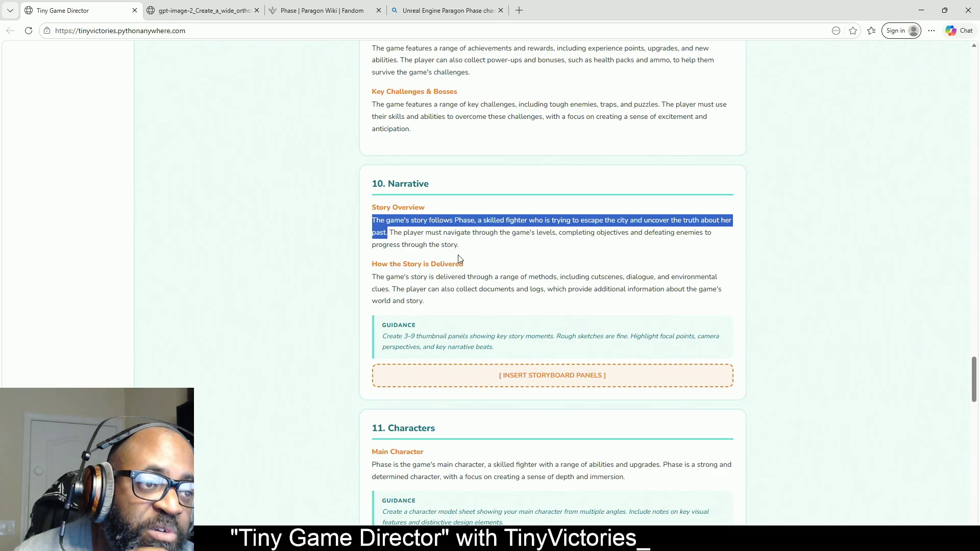
pyautogui.scroll(-2, 460, 258)
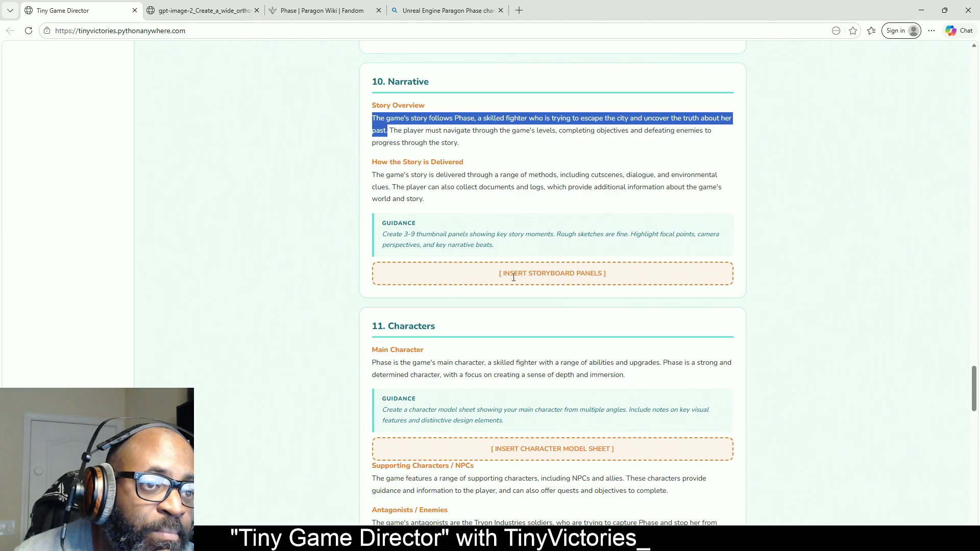
pyautogui.scroll(-5, 635, 279)
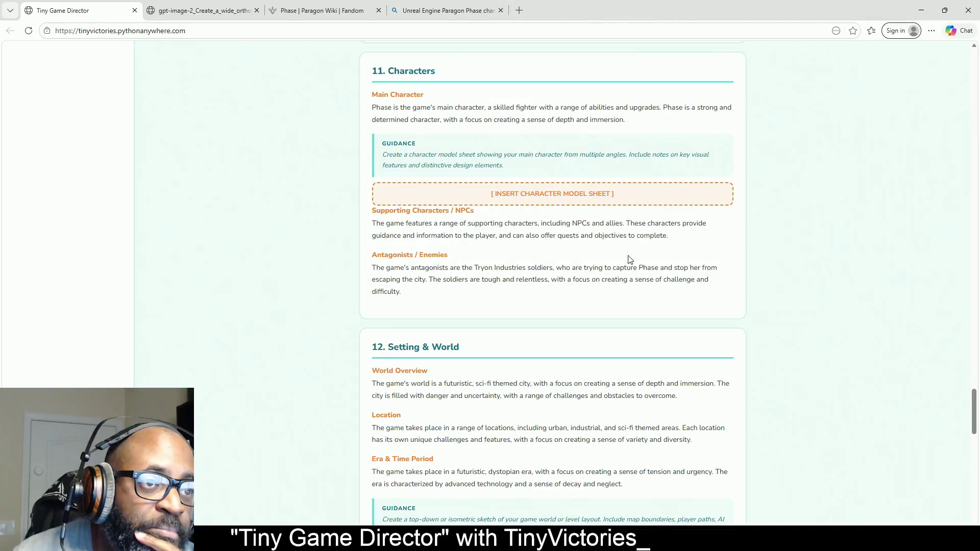
pyautogui.scroll(-2, 500, 249)
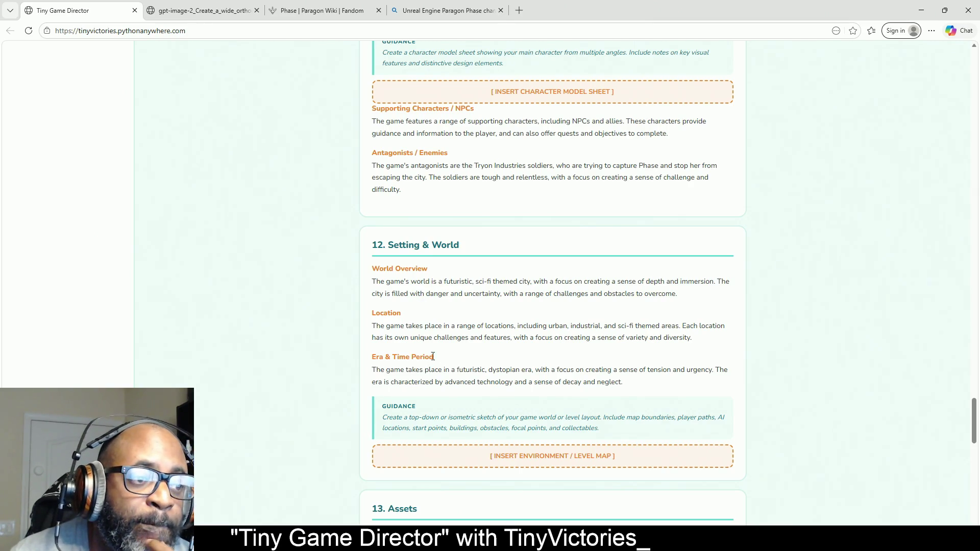
# Step: Read through Assets, Team Roles, Risk Assessment and Next Steps to the document's end
pyautogui.scroll(-5, 553, 320)
pyautogui.scroll(-2, 630, 300)
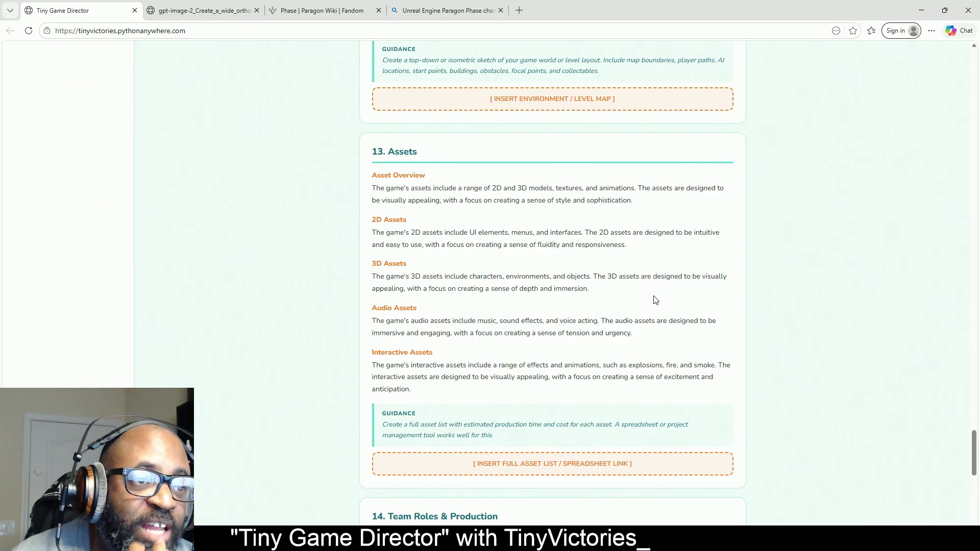
pyautogui.scroll(2, 488, 235)
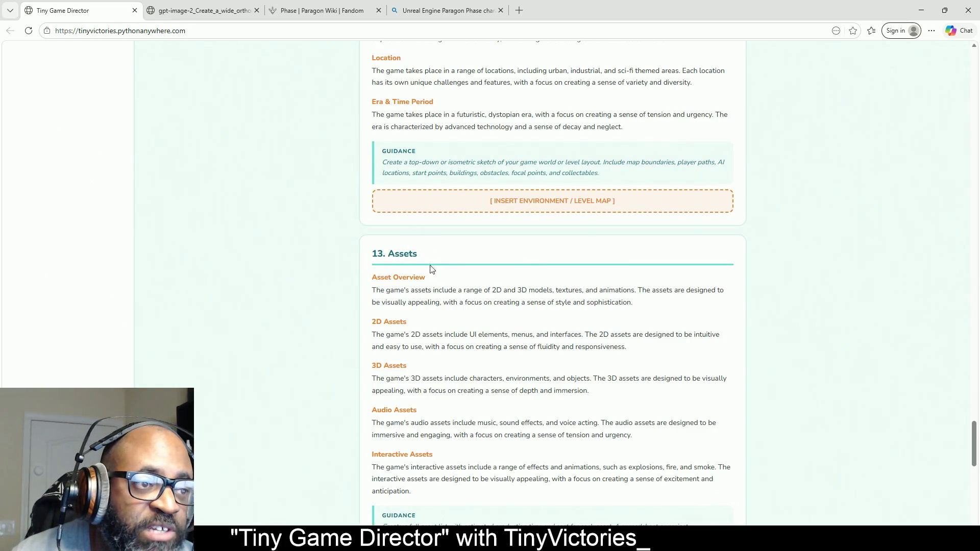
pyautogui.scroll(-1, 450, 240)
pyautogui.scroll(-2, 449, 240)
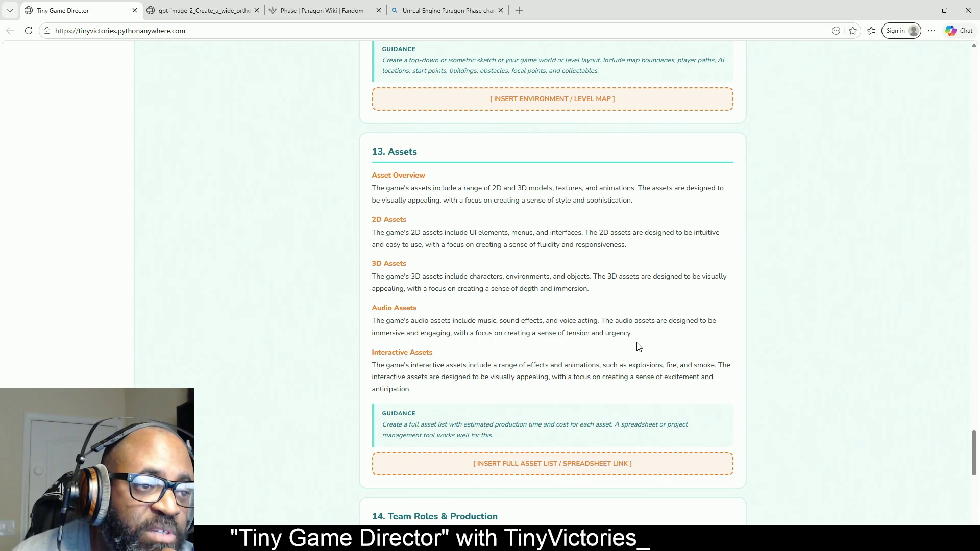
pyautogui.scroll(-3, 612, 342)
pyautogui.scroll(-4, 613, 342)
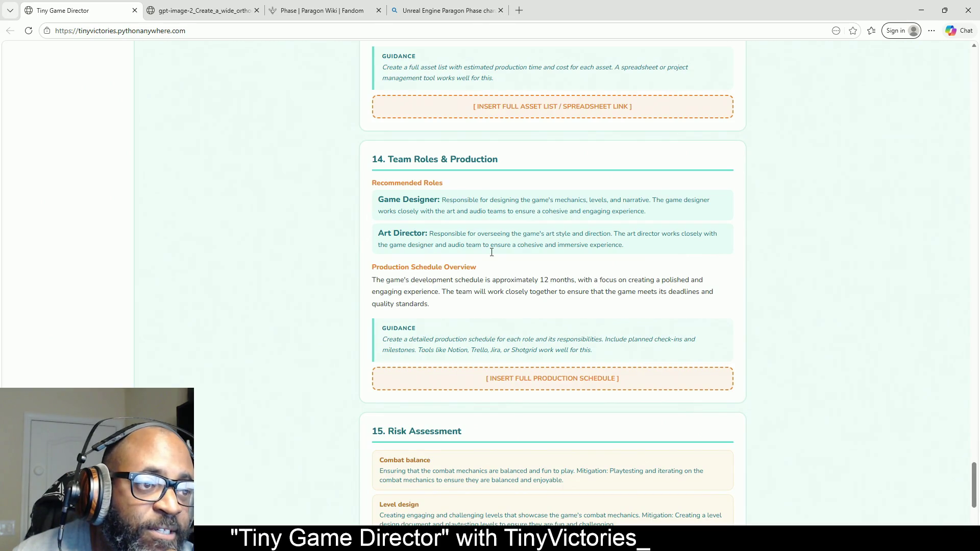
pyautogui.scroll(-5, 480, 258)
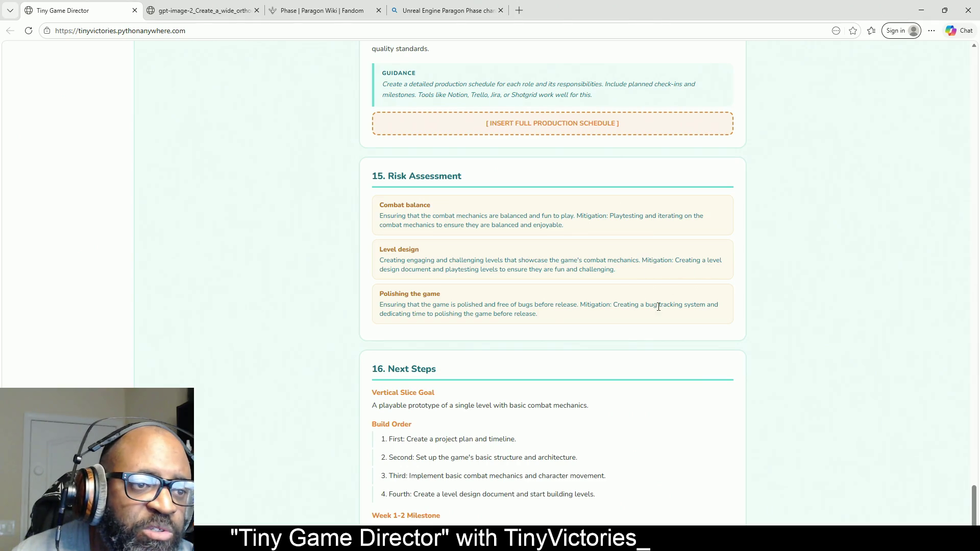
pyautogui.scroll(-3, 563, 308)
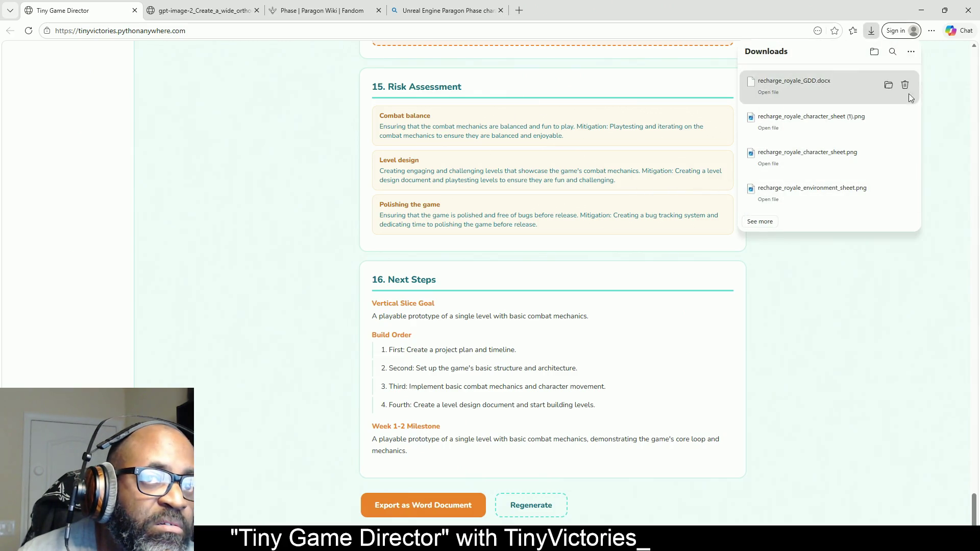
# Step: Return to the top of the design document at the Overview
pyautogui.scroll(10, 587, 363)
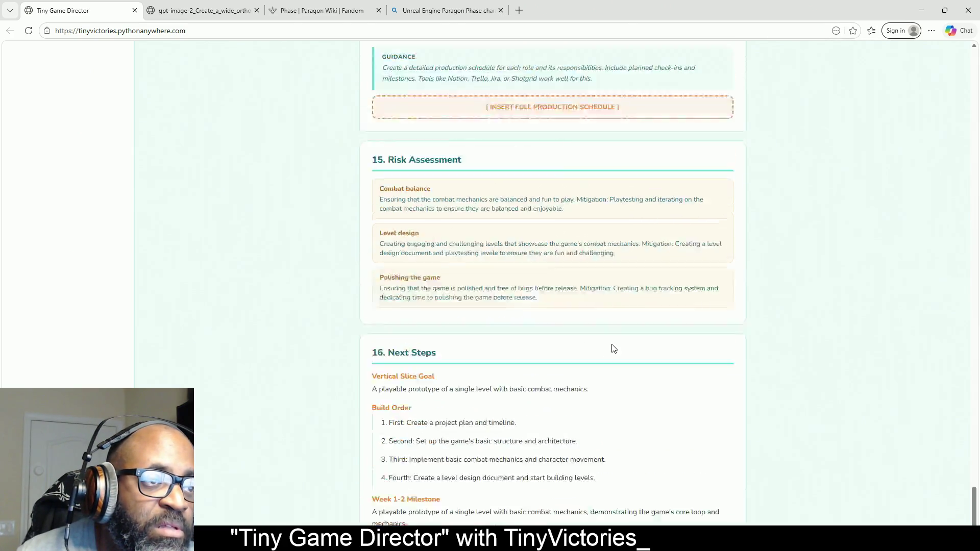
pyautogui.scroll(10, 473, 294)
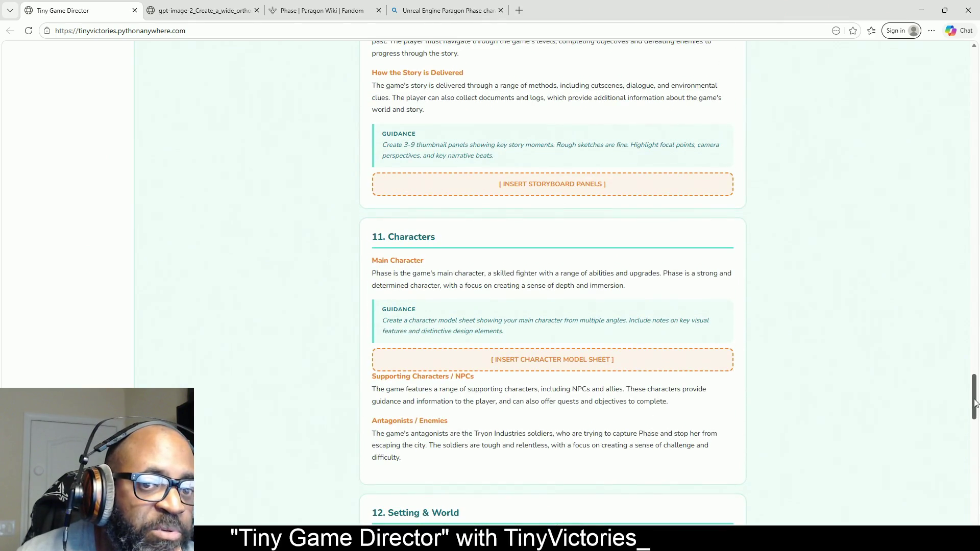
pyautogui.moveTo(975, 399)
pyautogui.mouseDown()
pyautogui.moveTo(977, 431)
pyautogui.moveTo(977, 56)
pyautogui.mouseUp()
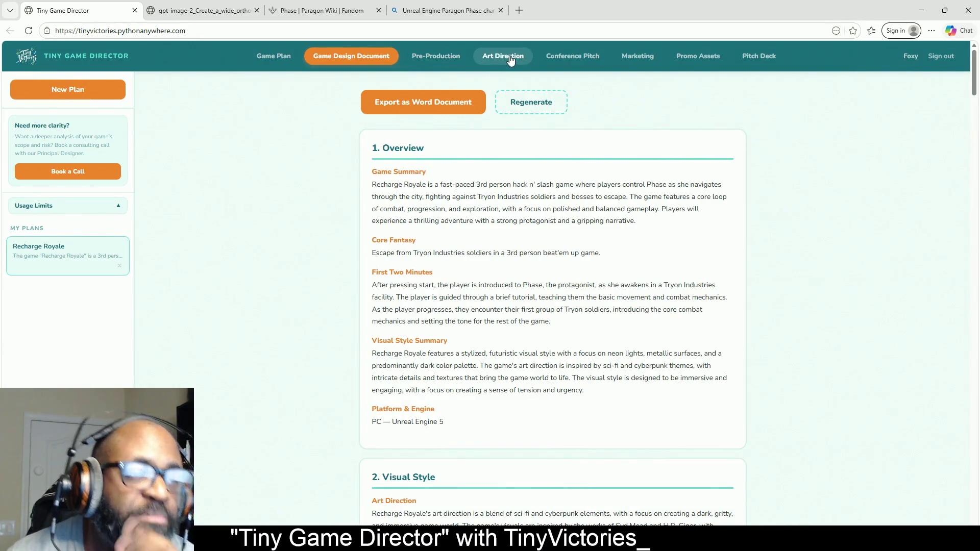
# Step: Generate the Pre-Production Checklist for Recharge Royale from the Pre-Production section
pyautogui.click(438, 59)
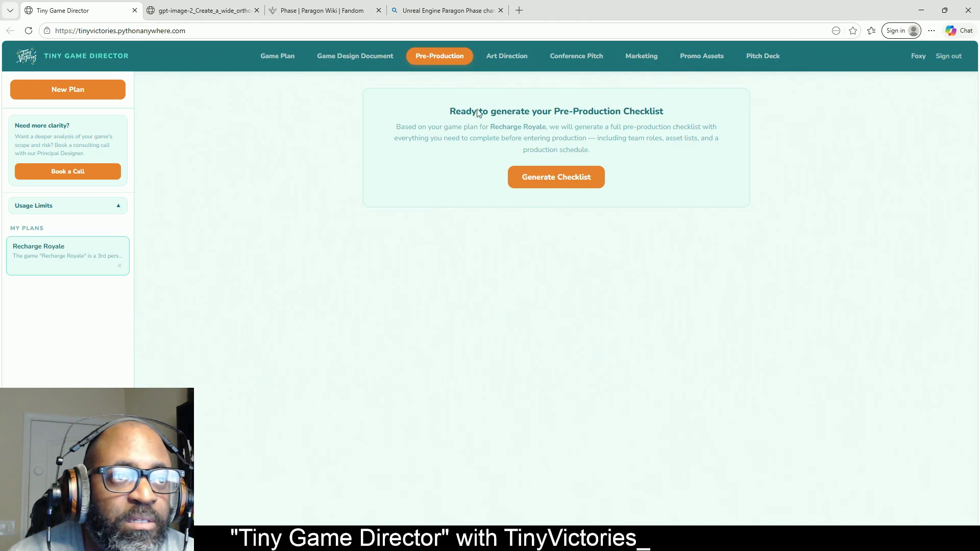
pyautogui.click(574, 185)
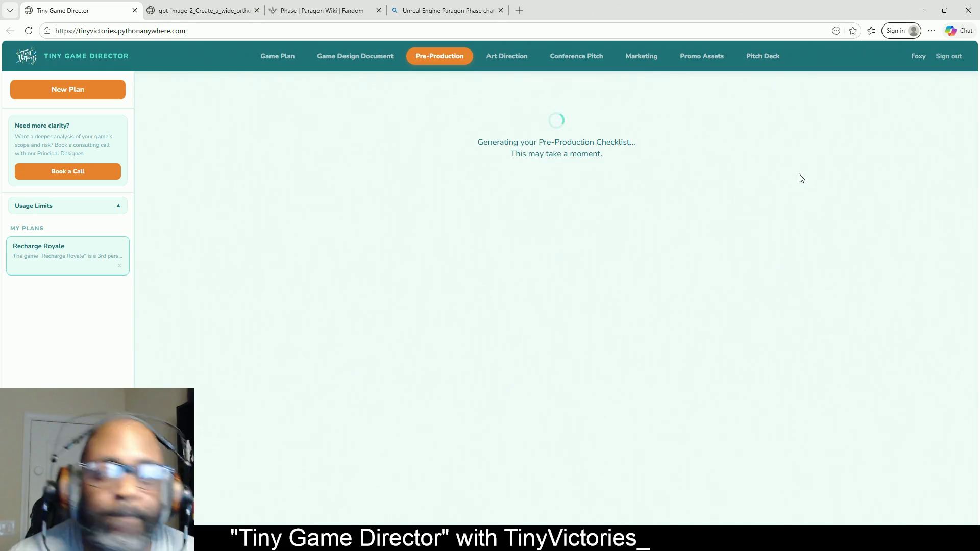